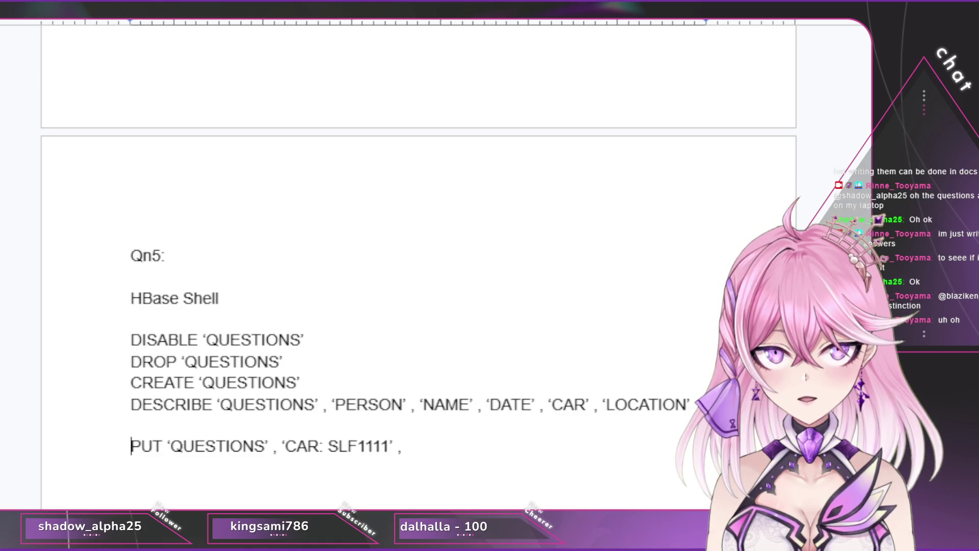
# Step: Insert blank lines above the PUT line and erase the stray letters typed there
pyautogui.press('Return')
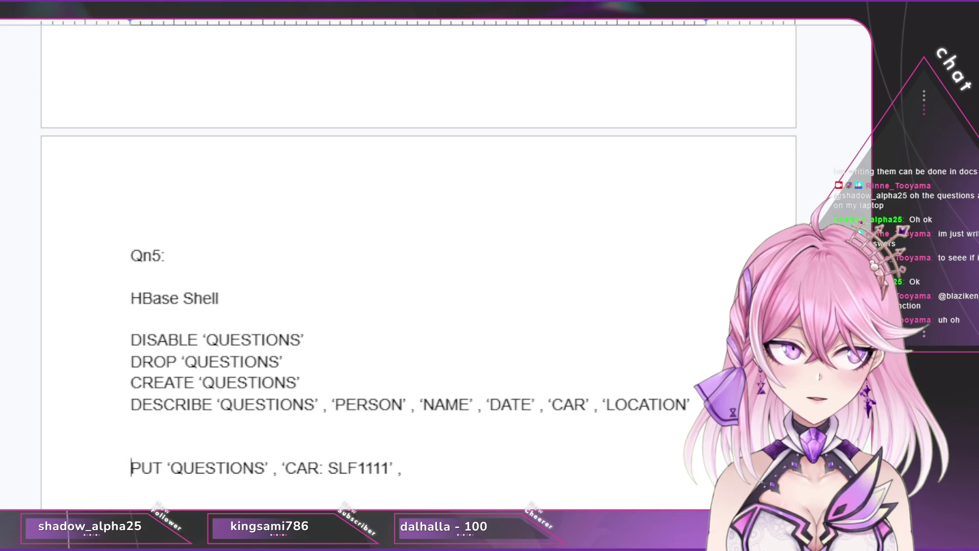
pyautogui.press('Up')
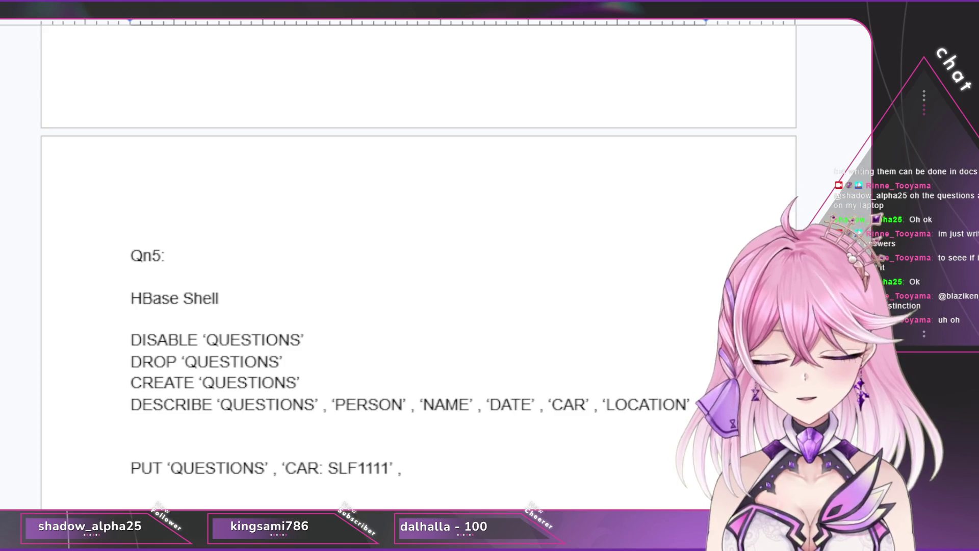
pyautogui.press('Return')
pyautogui.press('Up')
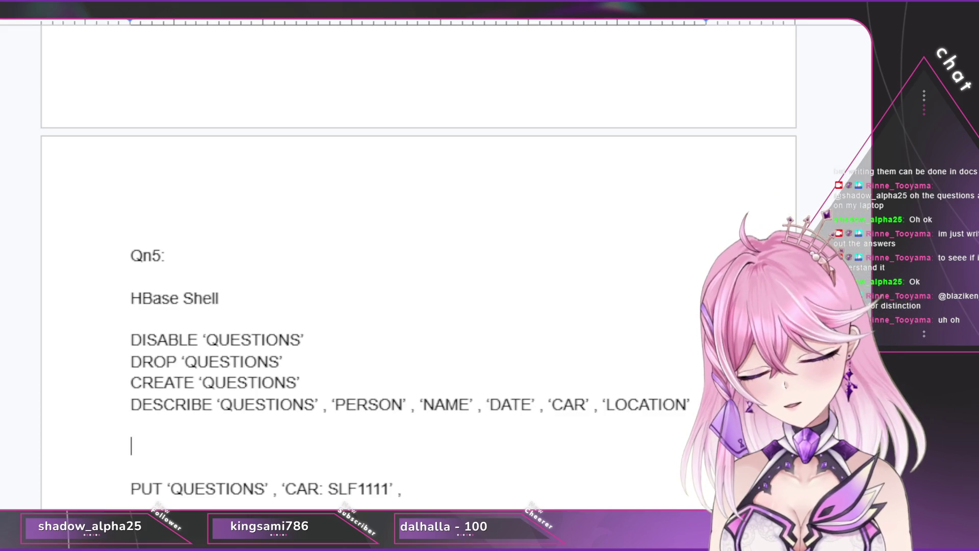
pyautogui.write('P')
pyautogui.press('BackSpace')
pyautogui.press('BackSpace')
pyautogui.write('note: N')
pyautogui.press('BackSpace')
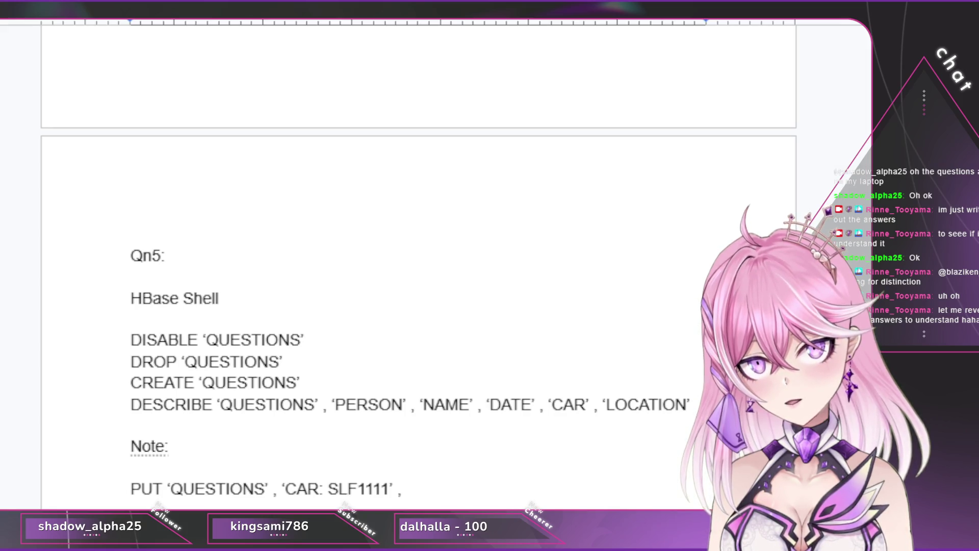
# Step: Begin the 'Note:' label on the empty line above the PUT command
pyautogui.hotkey('shift', 'Right')
# Step: Write the note as PUT 'table name' , 'item name', with table name retyped in quotes
pyautogui.hotkey('shift', 'Left')
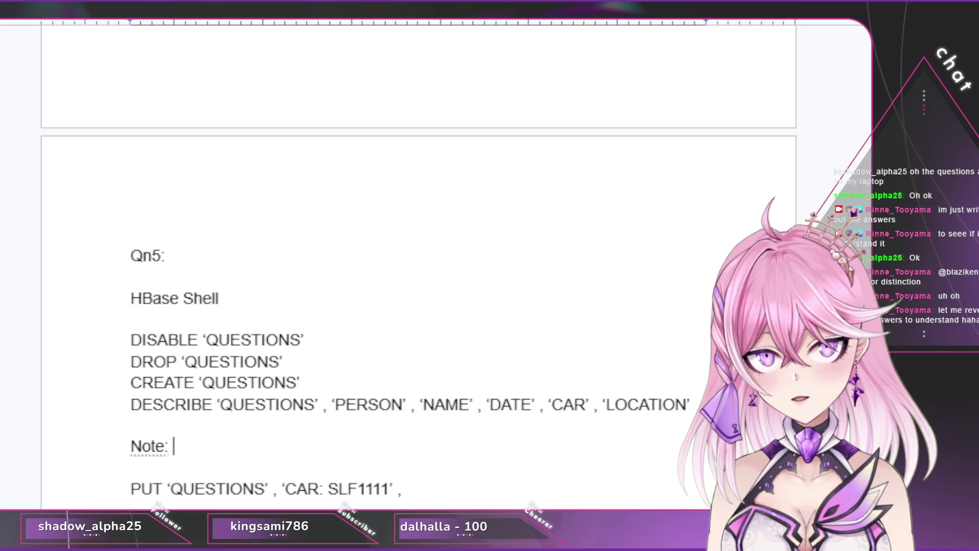
pyautogui.write('PUT')
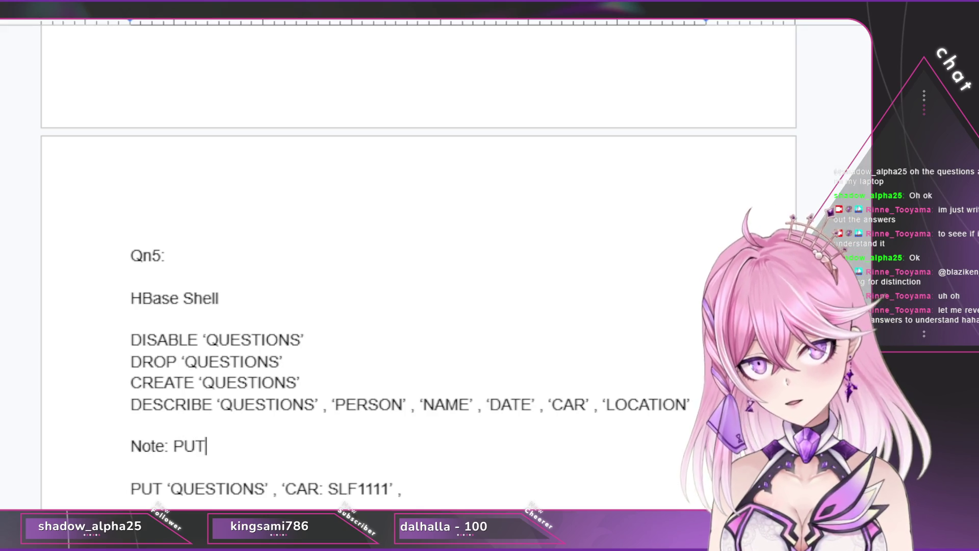
pyautogui.write(' ta')
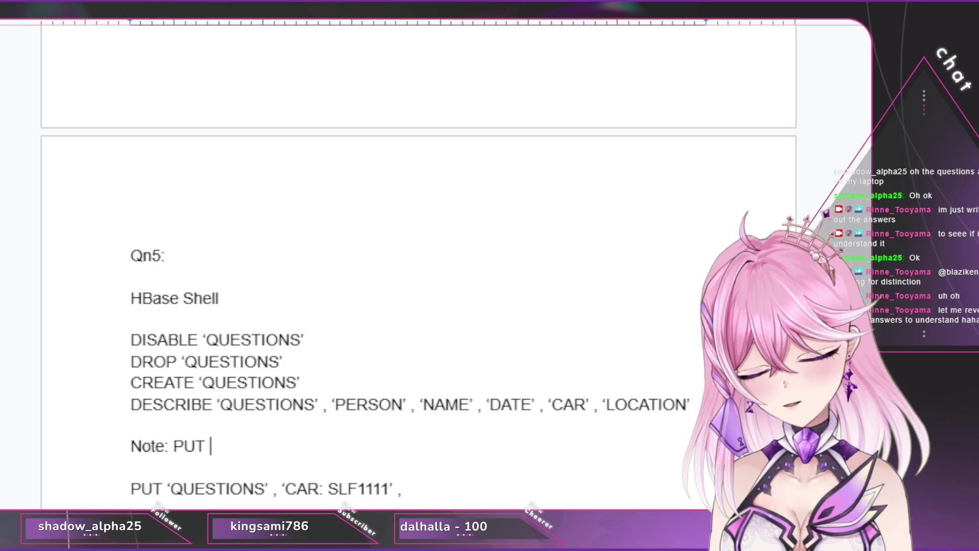
pyautogui.write('be')
pyautogui.press('BackSpace')
pyautogui.write('le')
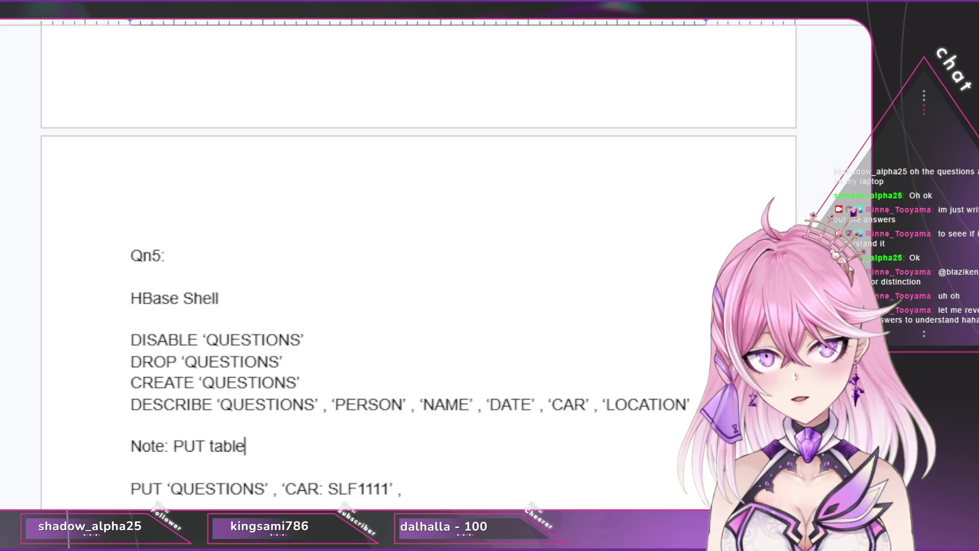
pyautogui.write(' name ')
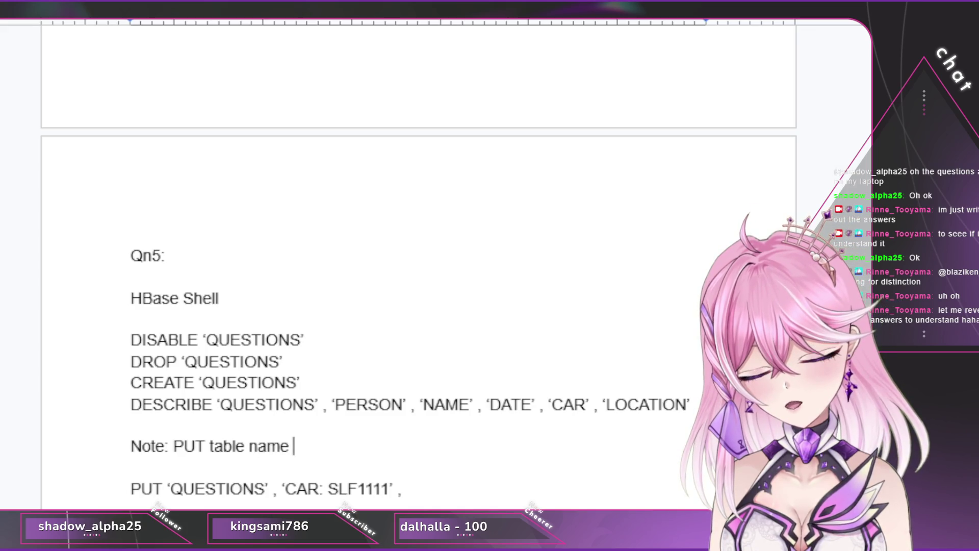
pyautogui.write(', ')
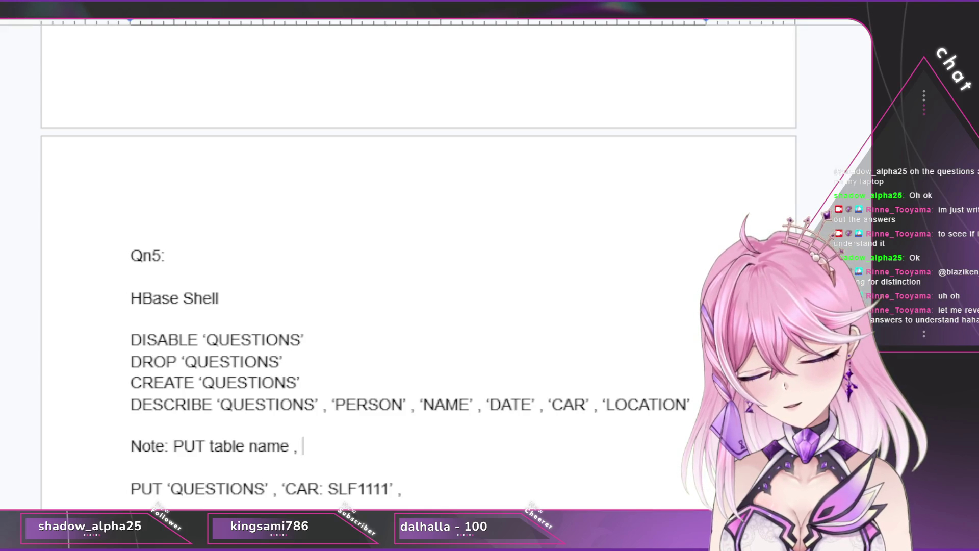
pyautogui.write('‘item ')
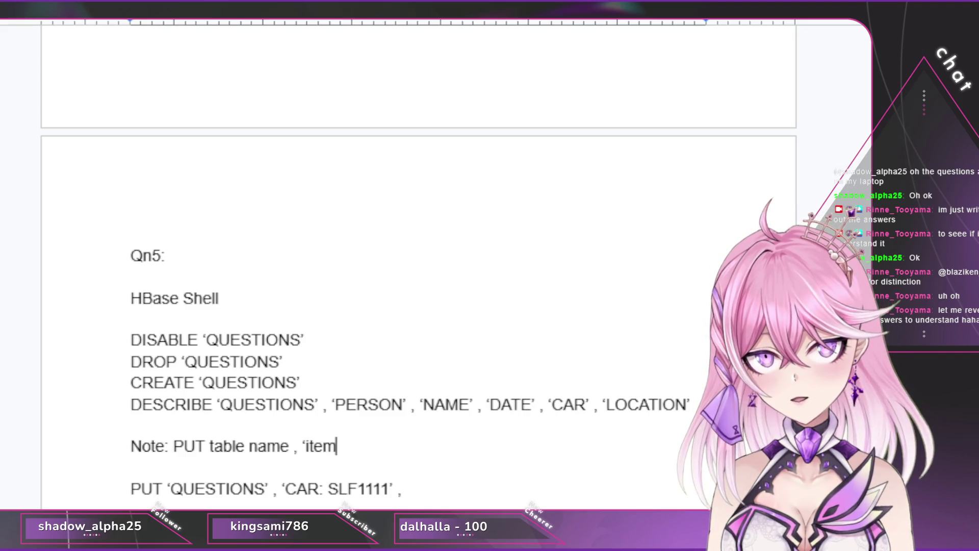
pyautogui.write('name')
pyautogui.write("'")
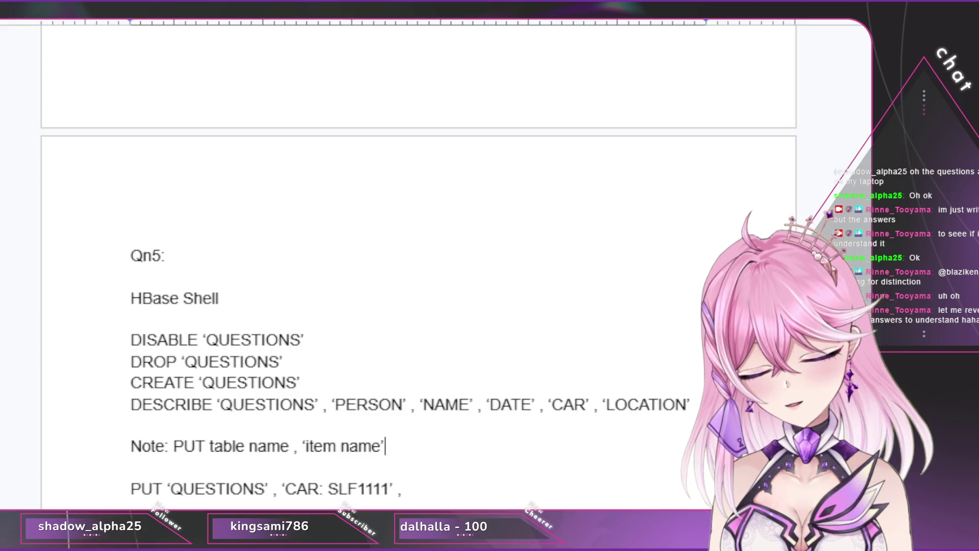
pyautogui.moveTo(209, 445); pyautogui.dragTo(291, 446)
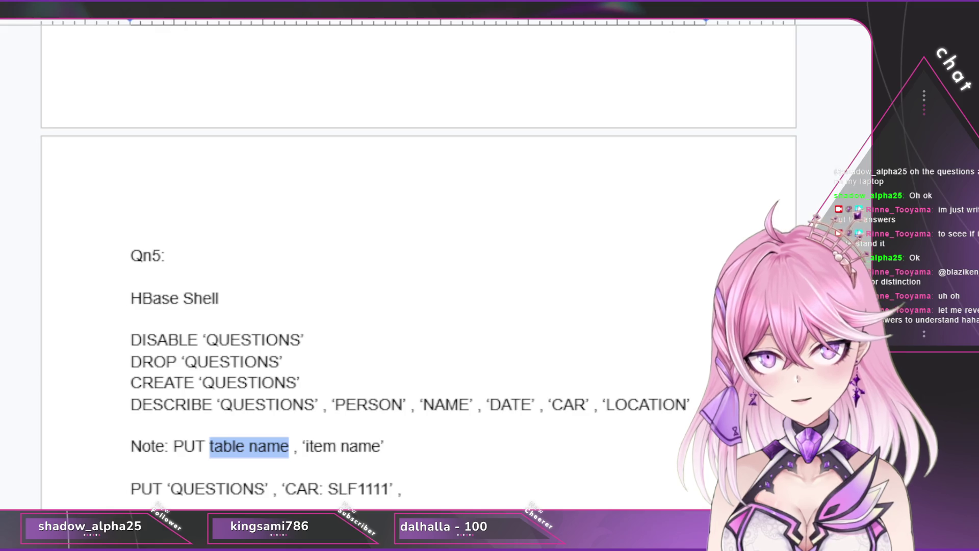
pyautogui.write("'n")
pyautogui.press('BackSpace')
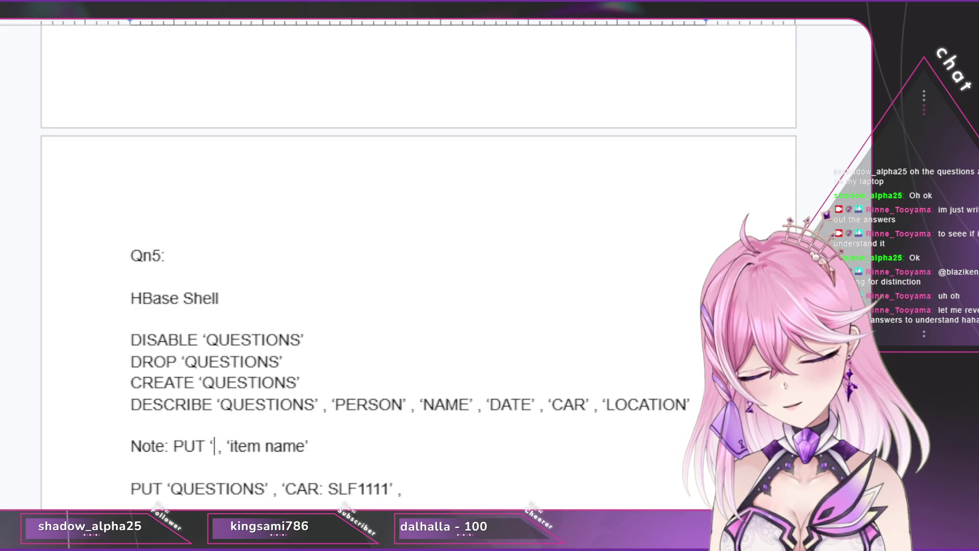
pyautogui.write('table ')
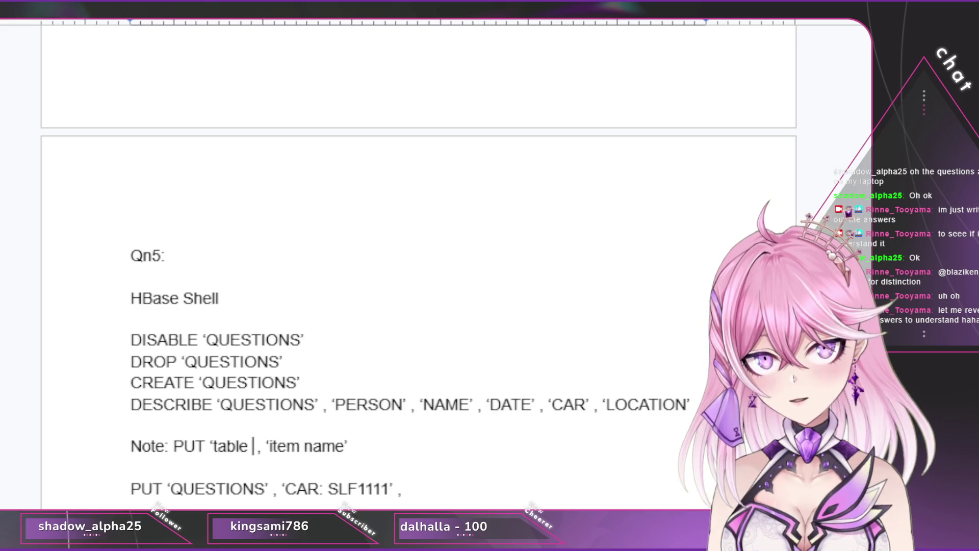
pyautogui.write('nae')
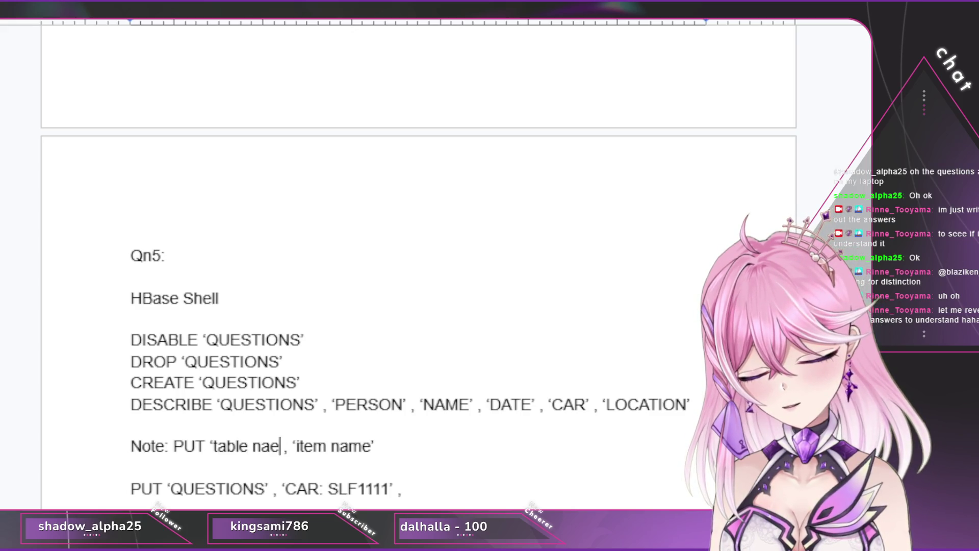
pyautogui.press('BackSpace')
pyautogui.write("me'")
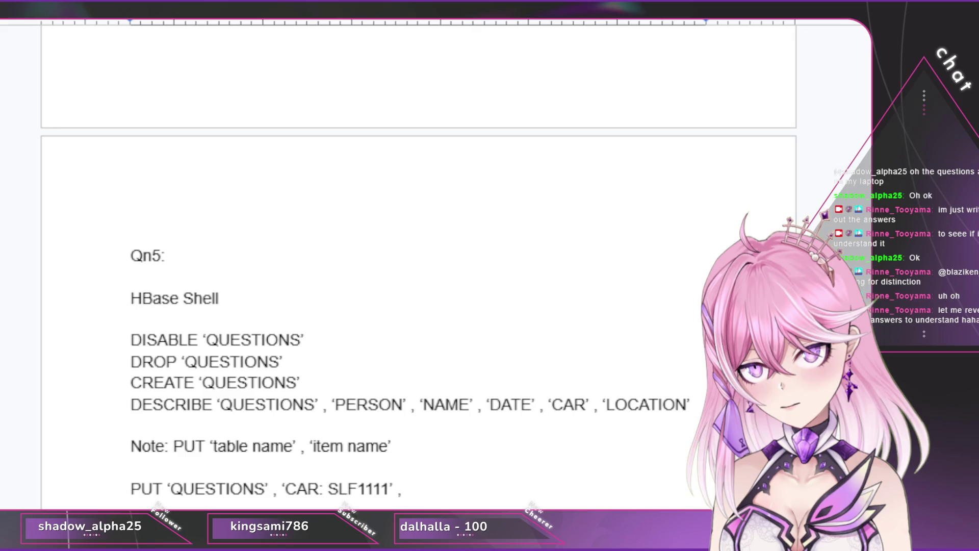
# Step: Append , 'item attribute' to the Note line and select the whole line
pyautogui.press('Left')
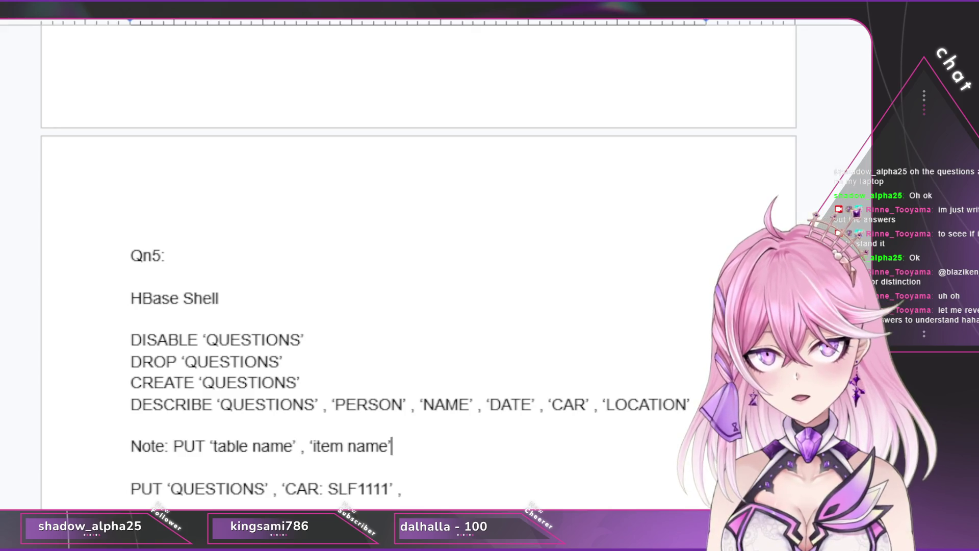
pyautogui.write(", '")
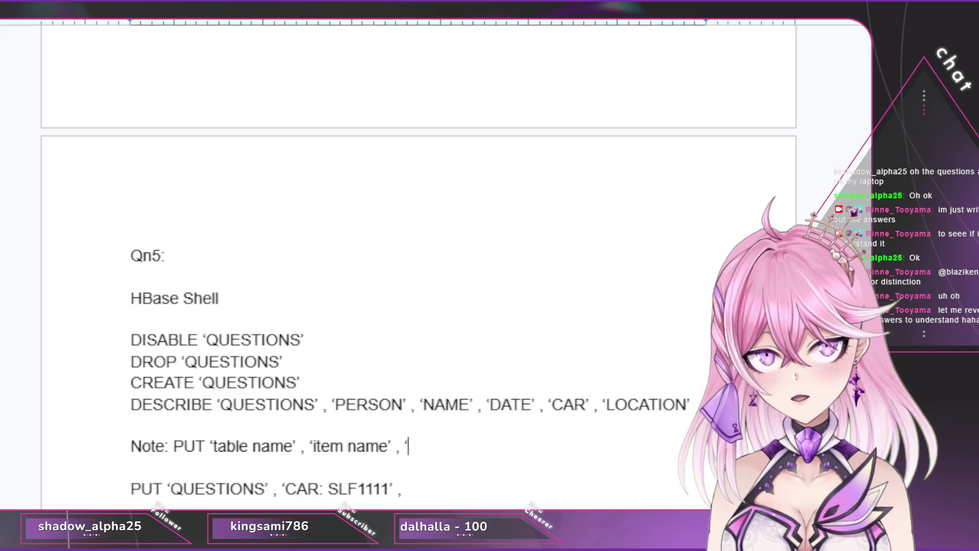
pyautogui.write('item attribue')
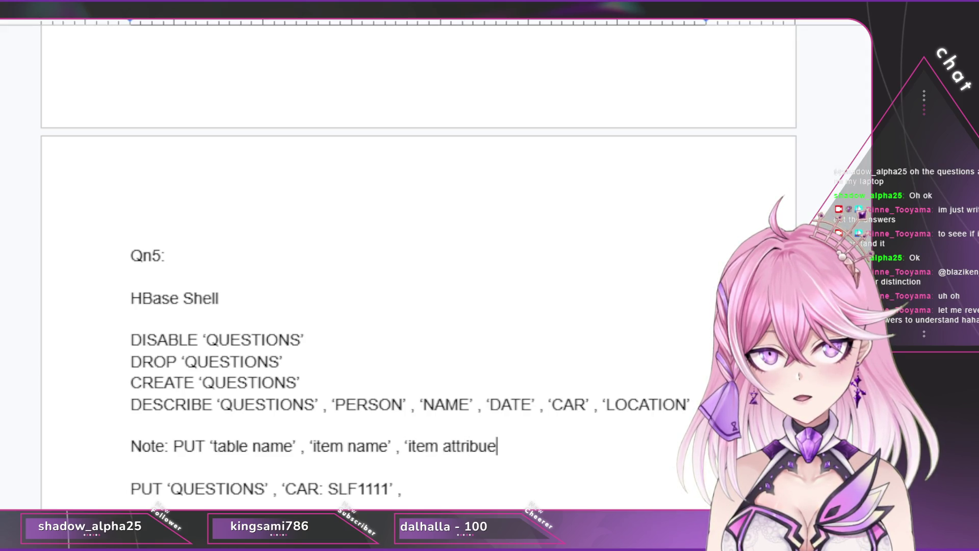
pyautogui.press('BackSpace')
pyautogui.press('BackSpace')
pyautogui.write("ute'")
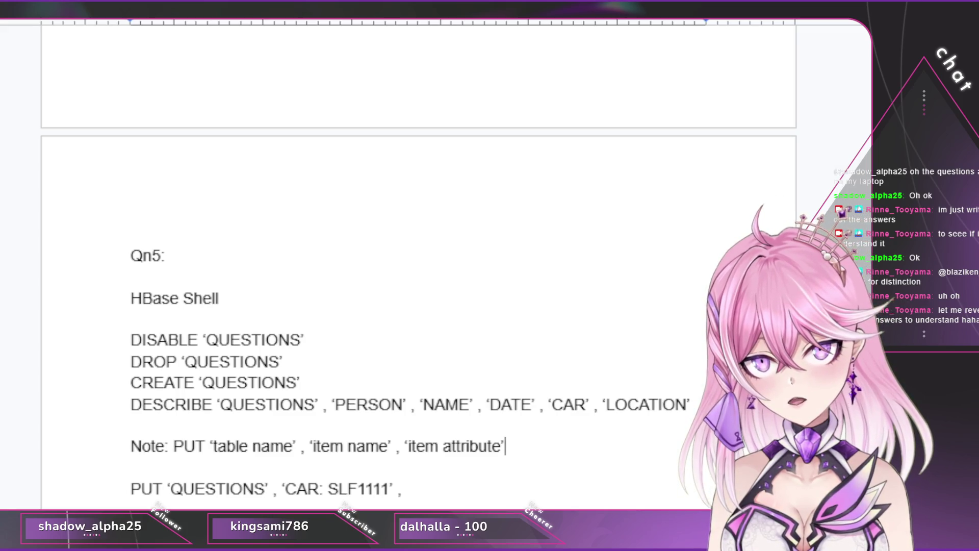
pyautogui.hotkey('shift', 'Home')
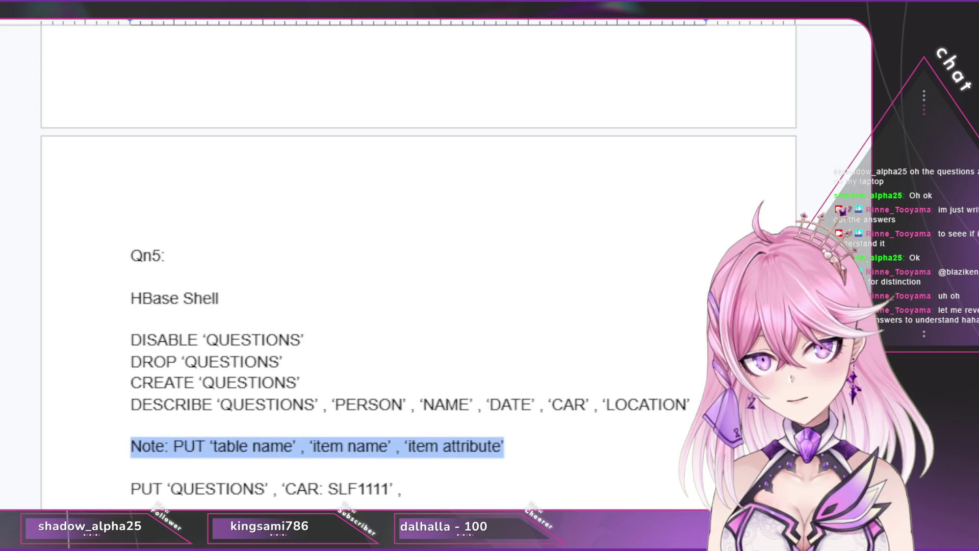
# Step: Apply blue text colour to the selected Note line
pyautogui.click(444, 9)
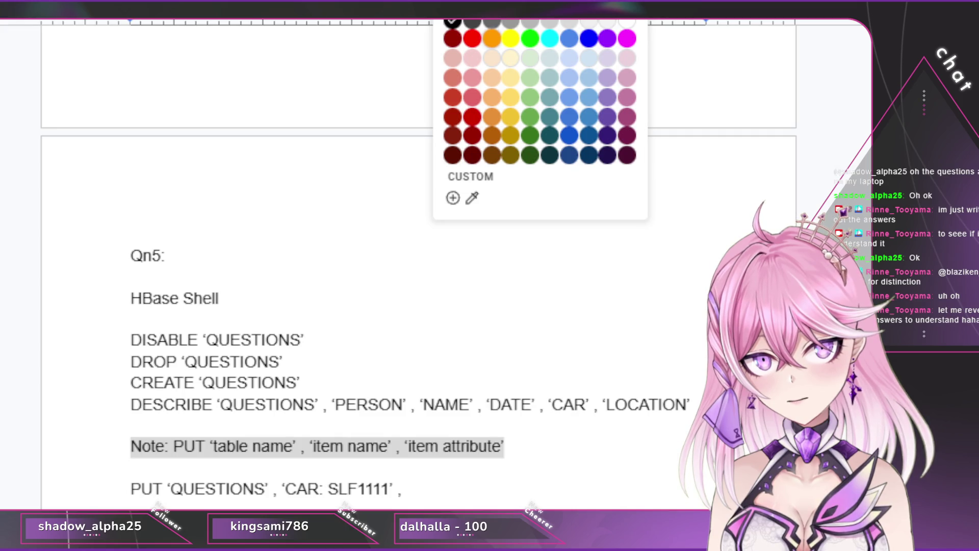
pyautogui.click(588, 39)
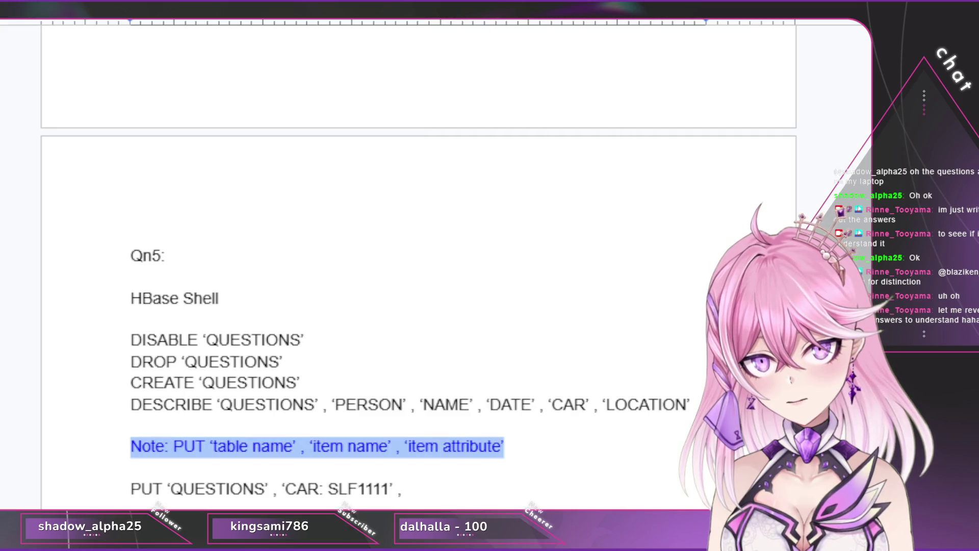
pyautogui.press('Down')
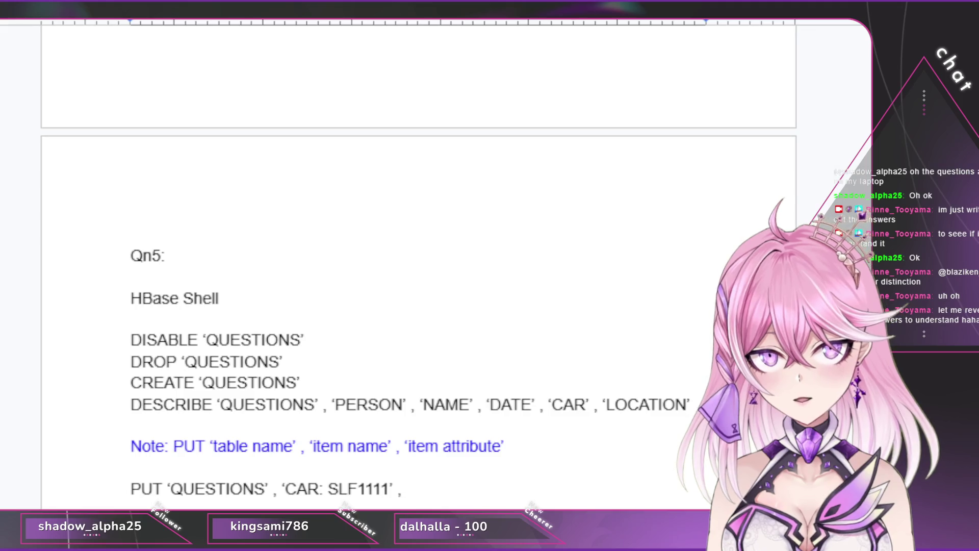
# Step: Lowercase 'car:' in the PUT line and start a 'CAR:reg' entry at its end
pyautogui.moveTo(285, 489); pyautogui.dragTo(324, 488)
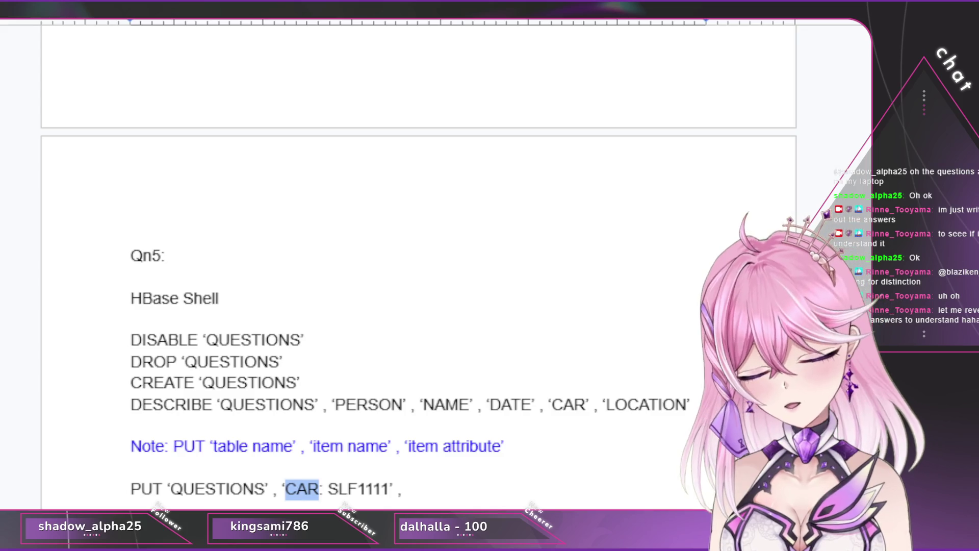
pyautogui.write('car')
pyautogui.write(':')
pyautogui.press('End')
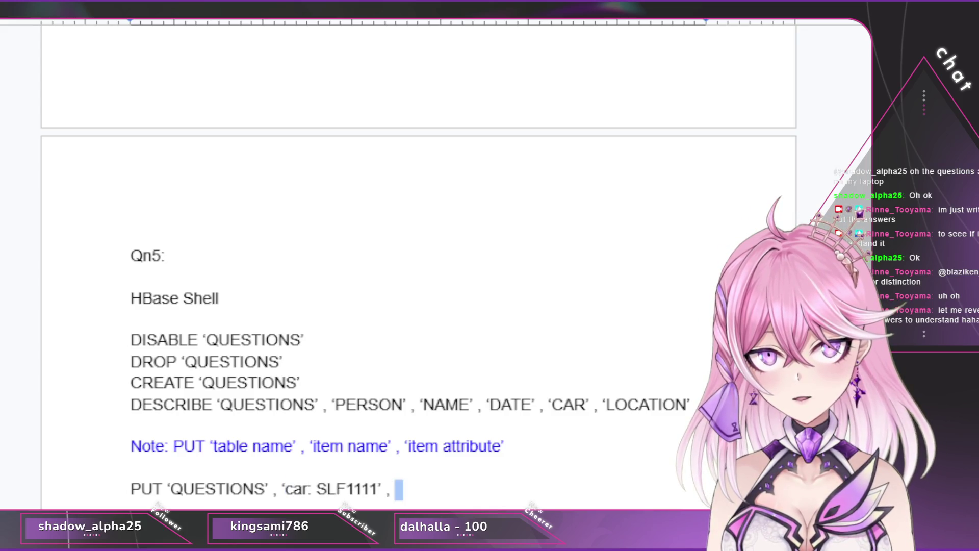
pyautogui.write("'")
pyautogui.write('CA')
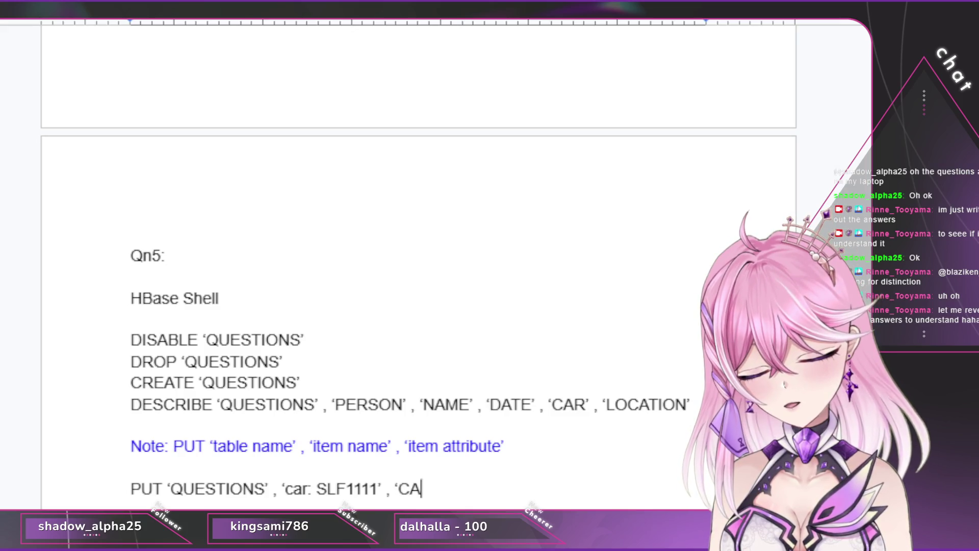
pyautogui.write('R')
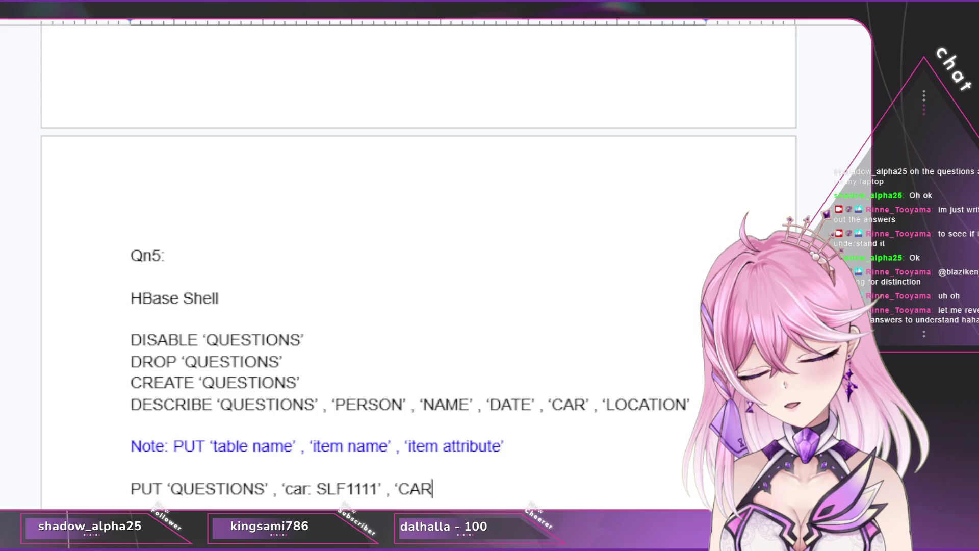
pyautogui.write(':reg')
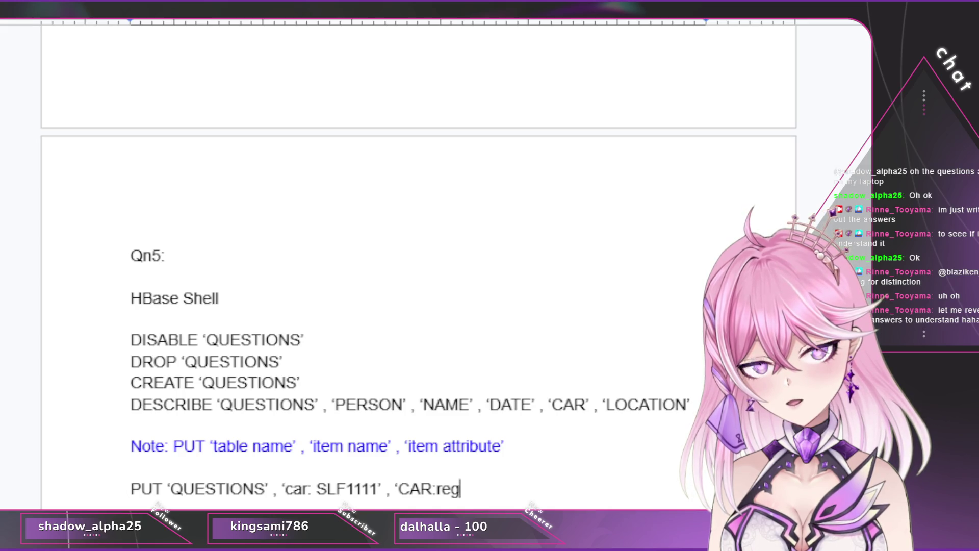
pyautogui.press('Up')
pyautogui.press('Up')
pyautogui.press('End')
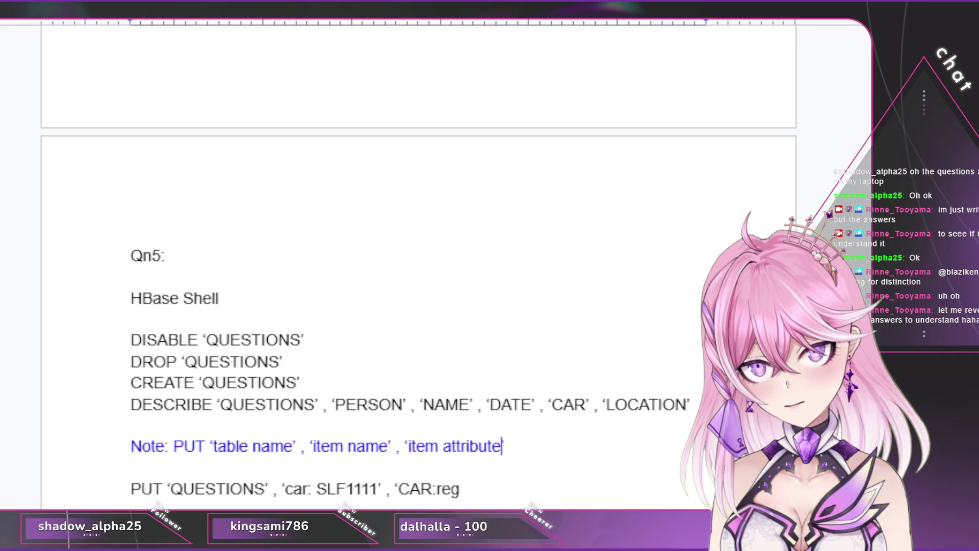
pyautogui.write('’')
# Step: Change 'item name' in the note to 'item: item name'
pyautogui.click(388, 446)
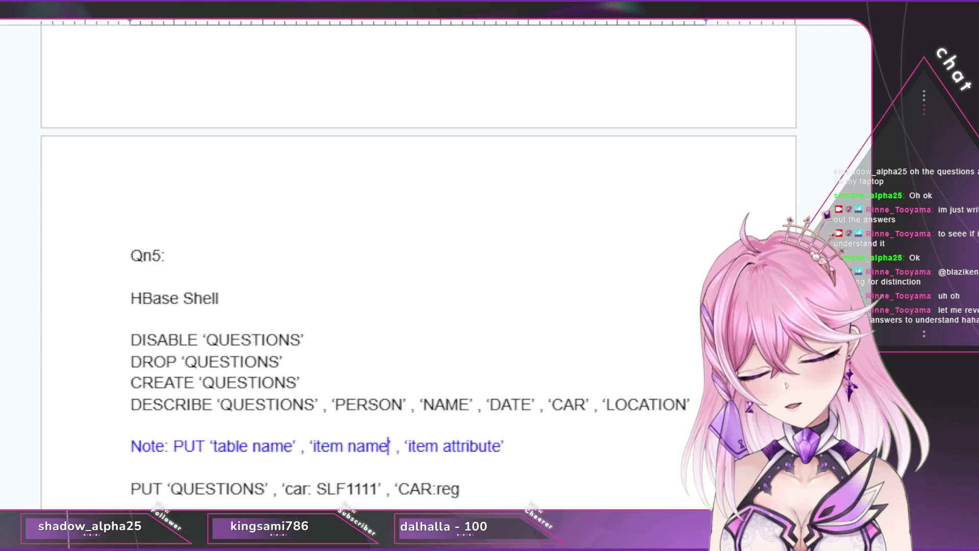
pyautogui.press('BackSpace')
pyautogui.press('BackSpace')
pyautogui.press('BackSpace')
pyautogui.press('BackSpace')
pyautogui.press('BackSpace')
pyautogui.press('BackSpace')
pyautogui.write('m: item')
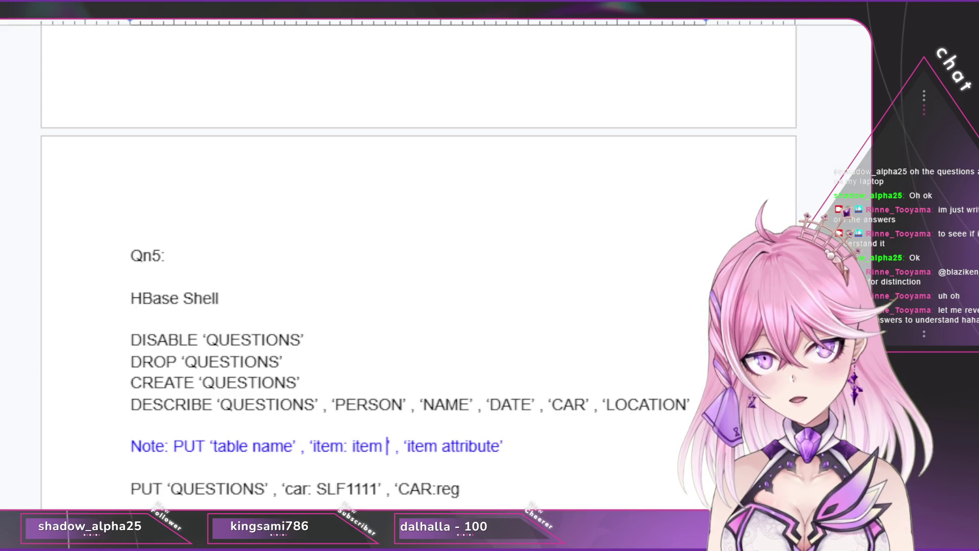
pyautogui.write(" name'")
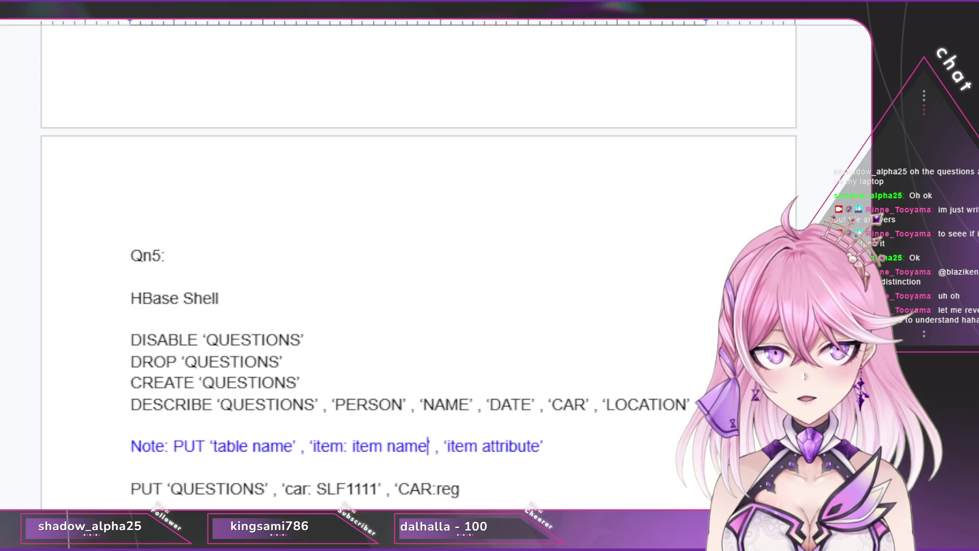
pyautogui.press('Right')
pyautogui.press('Right')
pyautogui.press('Right')
# Step: Extend 'item attribute' to 'item attribute name: attribute value', fixing typos
pyautogui.click(531, 446)
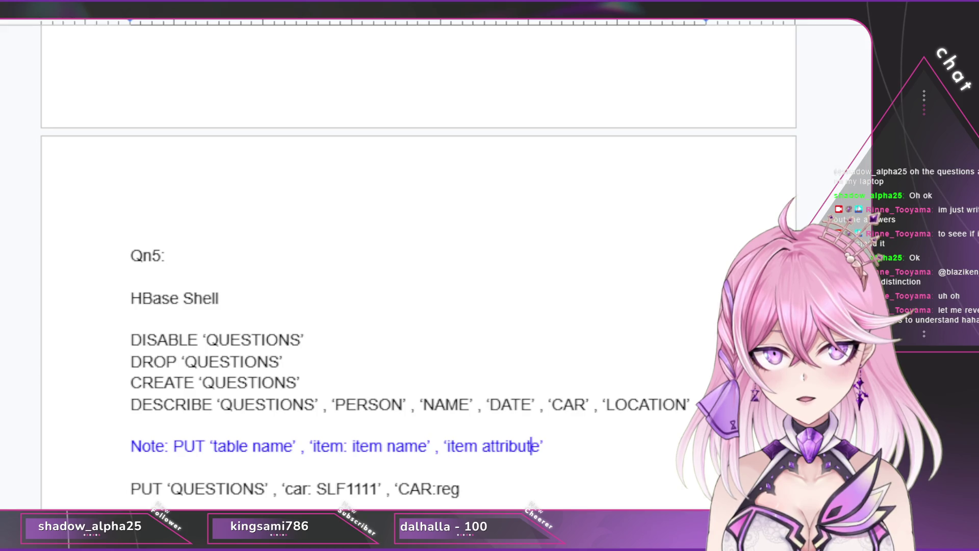
pyautogui.doubleClick(532, 446)
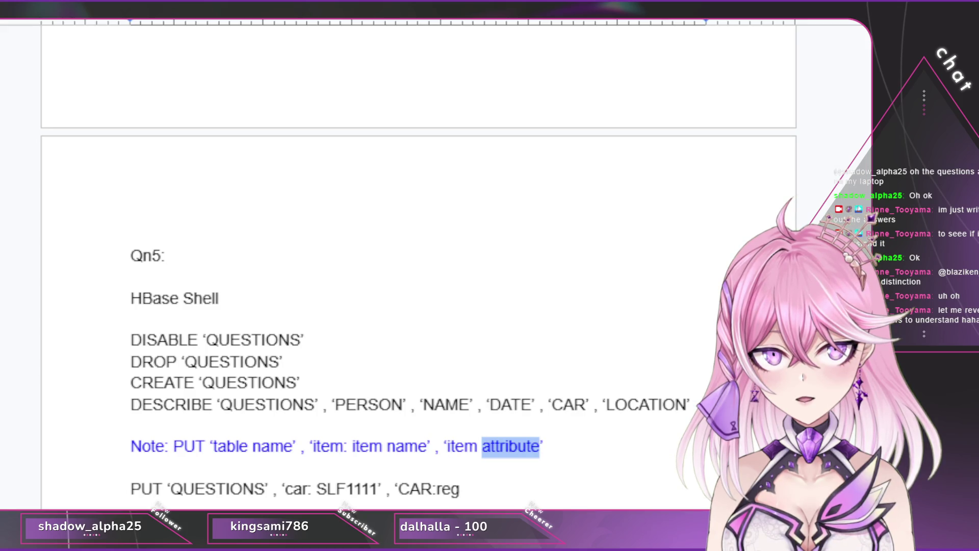
pyautogui.click(532, 447)
pyautogui.press('End')
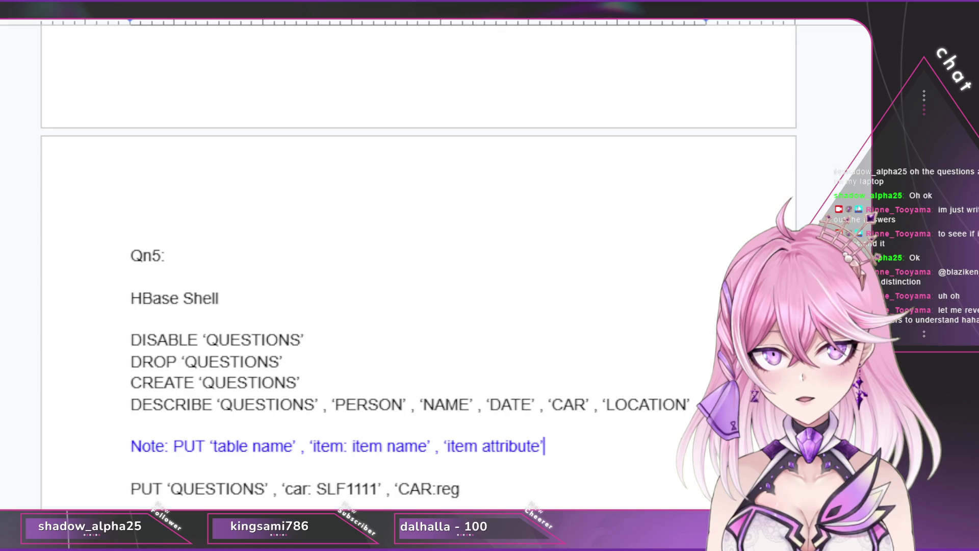
pyautogui.write('name')
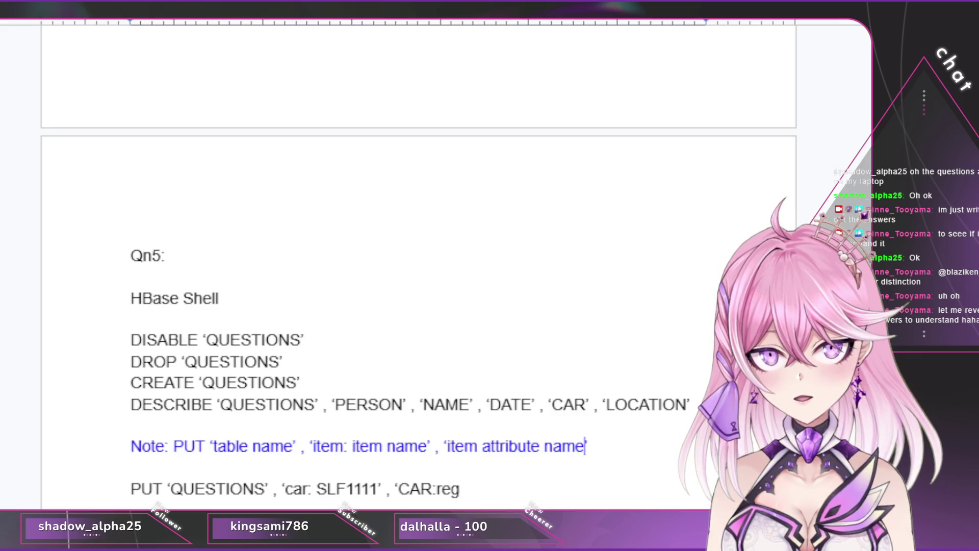
pyautogui.press('BackSpace')
pyautogui.write(': att')
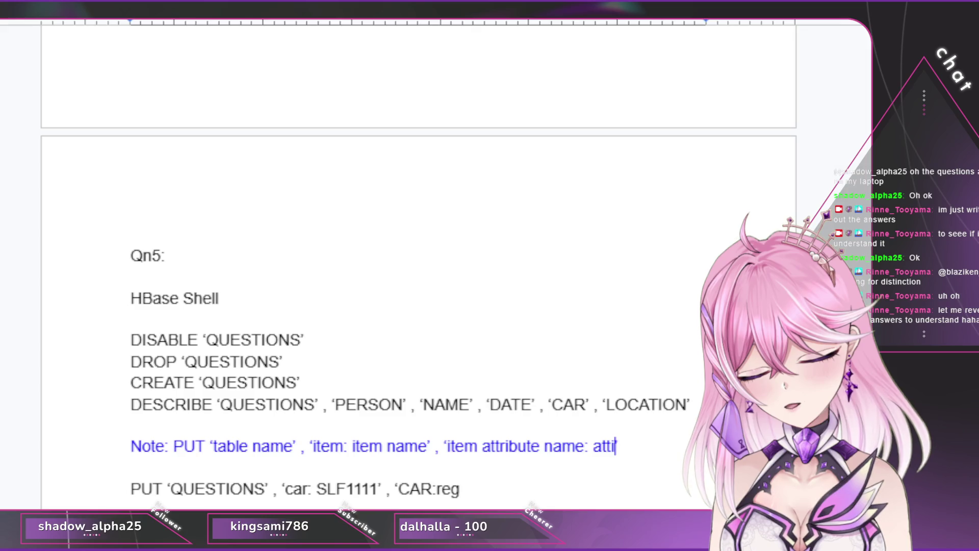
pyautogui.write('ribute b')
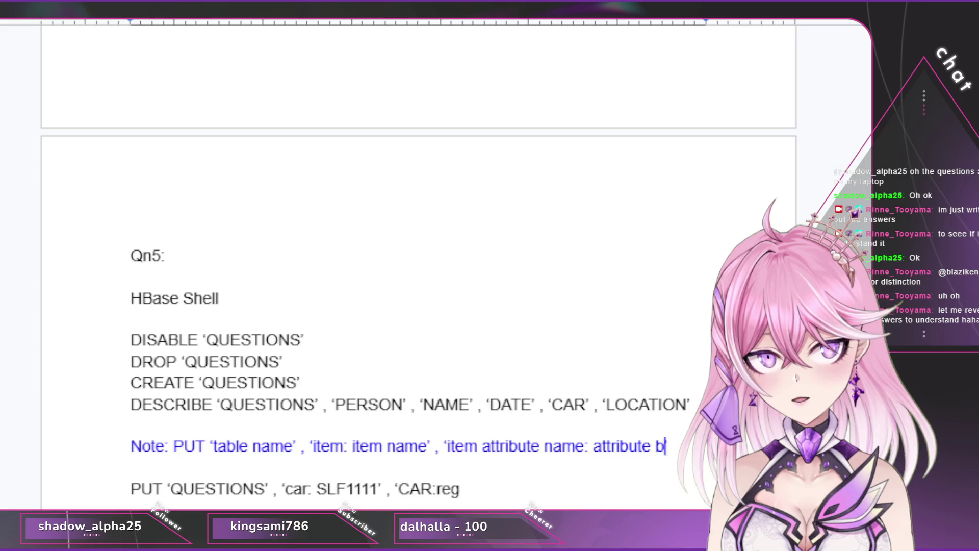
pyautogui.press('BackSpace')
pyautogui.write('numbe')
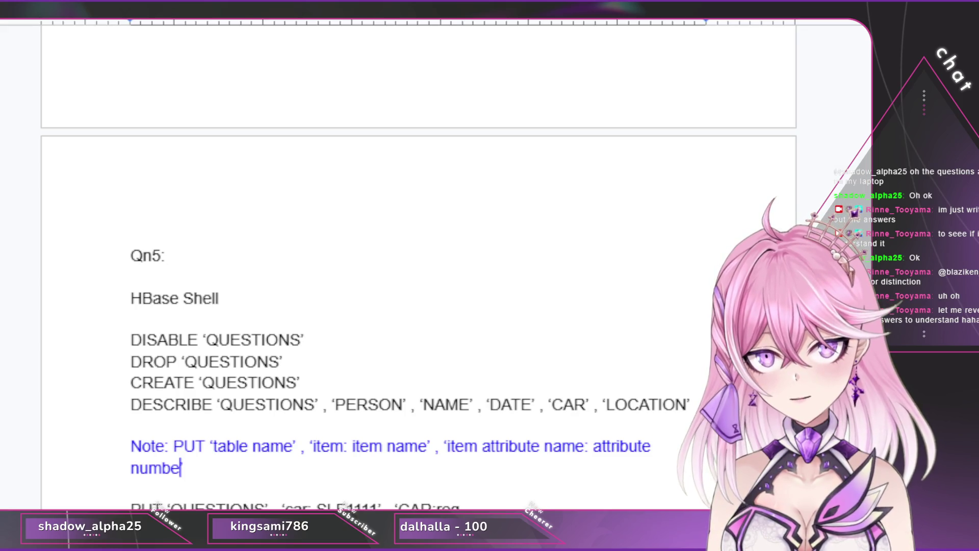
pyautogui.press('BackSpace')
pyautogui.press('BackSpace')
pyautogui.write('value')
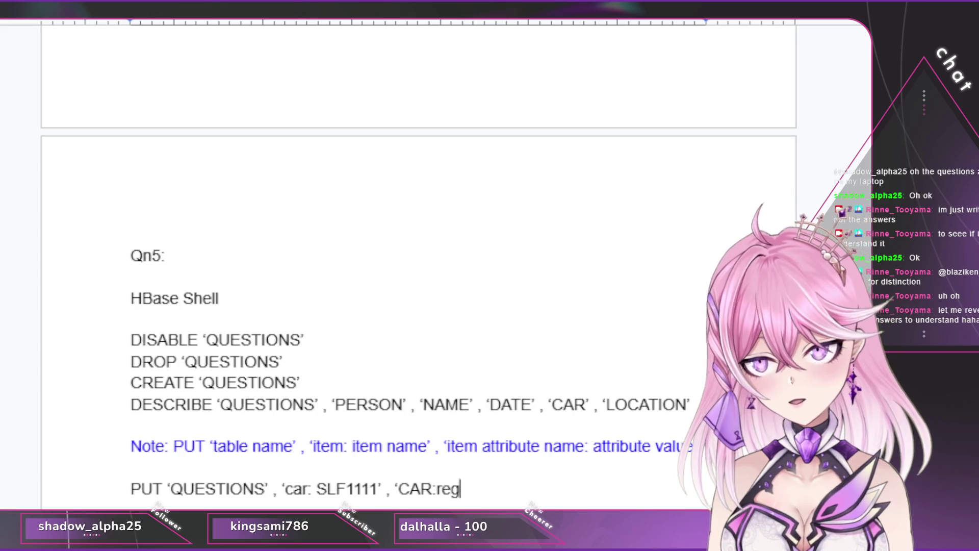
pyautogui.write("'D")
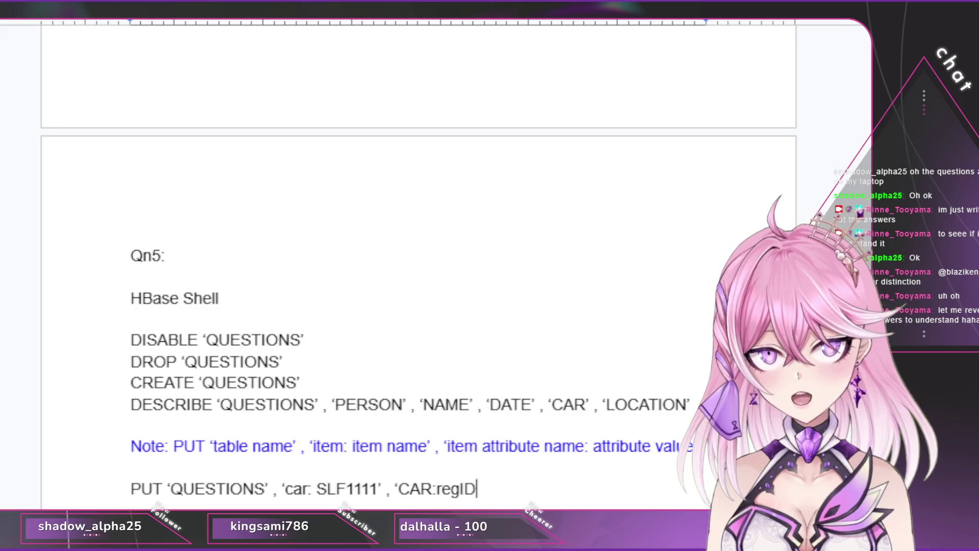
# Step: Separate 'item attribute name' from 'attribute value' with its own quotes, then move to the PUT line
pyautogui.moveTo(545, 446); pyautogui.dragTo(583, 446)
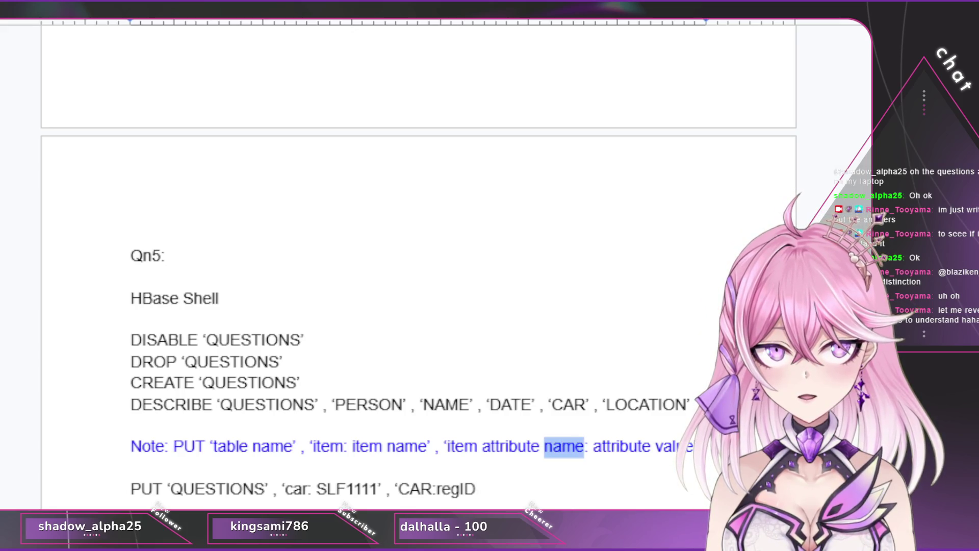
pyautogui.click(584, 446)
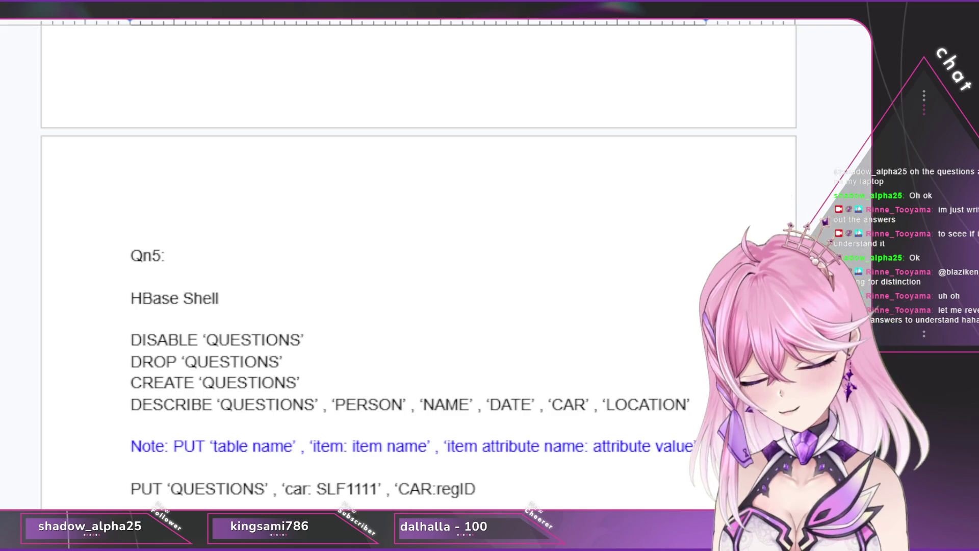
pyautogui.press('BackSpace')
pyautogui.write("' ,'")
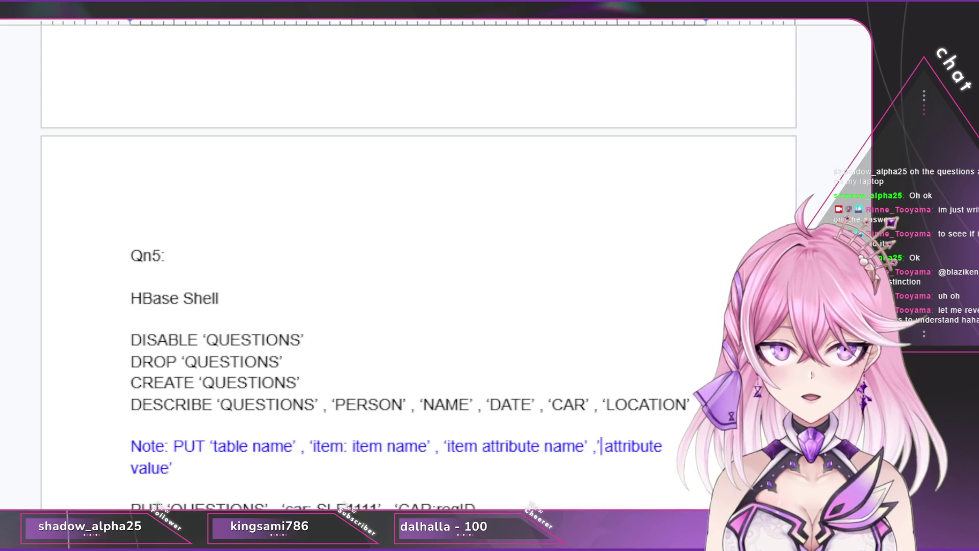
pyautogui.press('BackSpace')
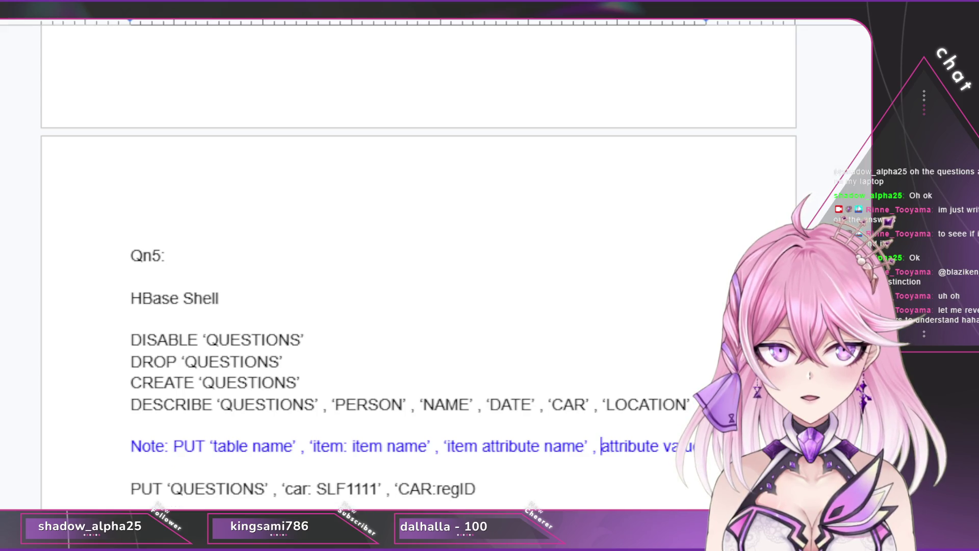
pyautogui.write("'")
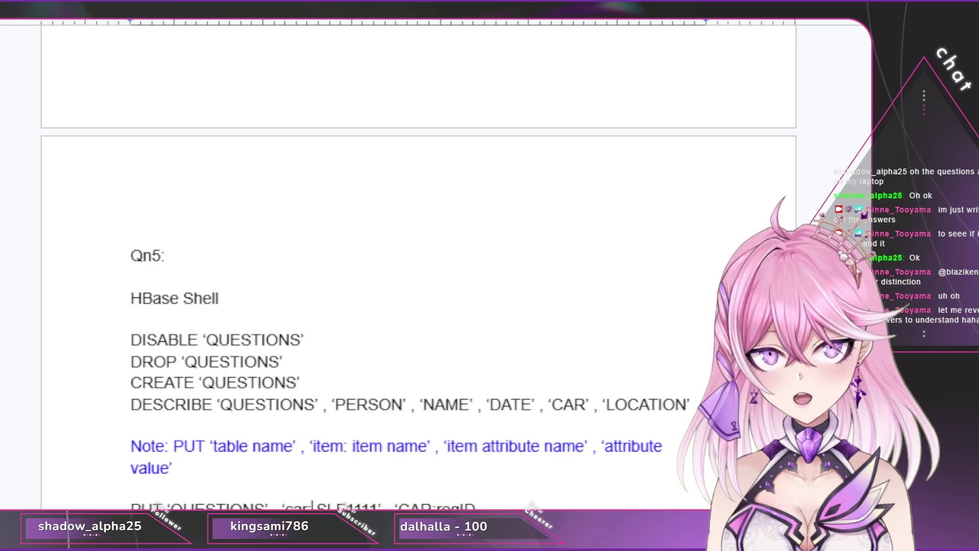
pyautogui.press('Down')
pyautogui.press('Down')
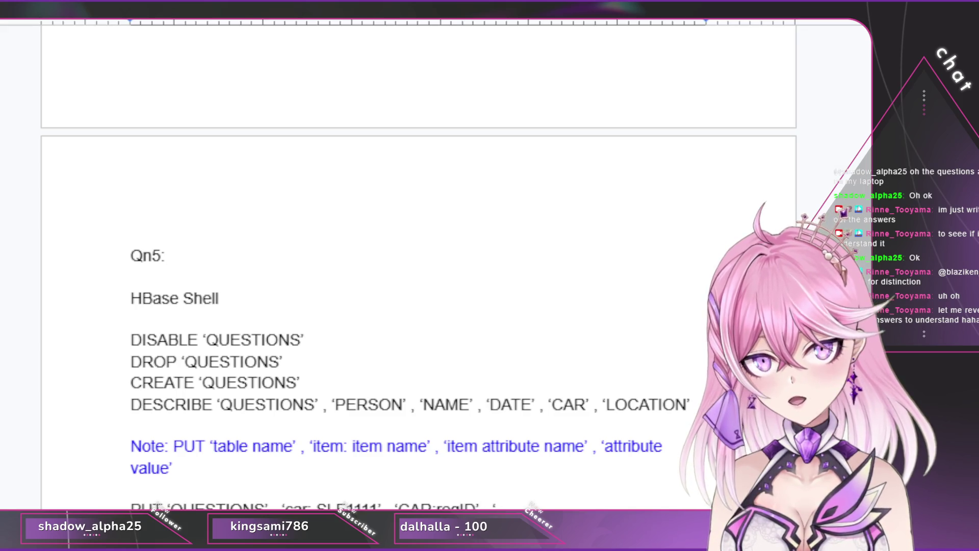
pyautogui.write(' SLE1111’')
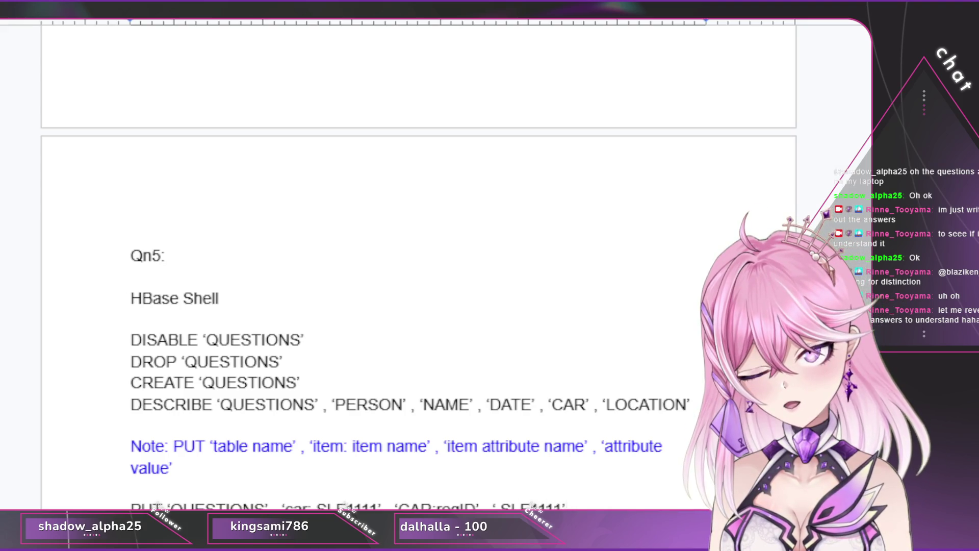
pyautogui.write(')')
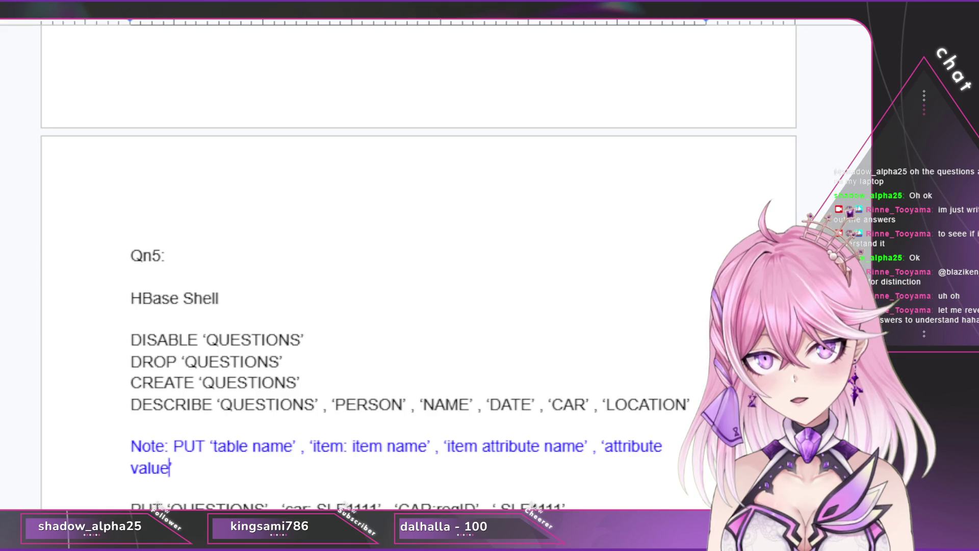
pyautogui.write('’')
# Step: Add a dash bullet 'Repeat for number of attributes in table' beneath the note
pyautogui.press('Return')
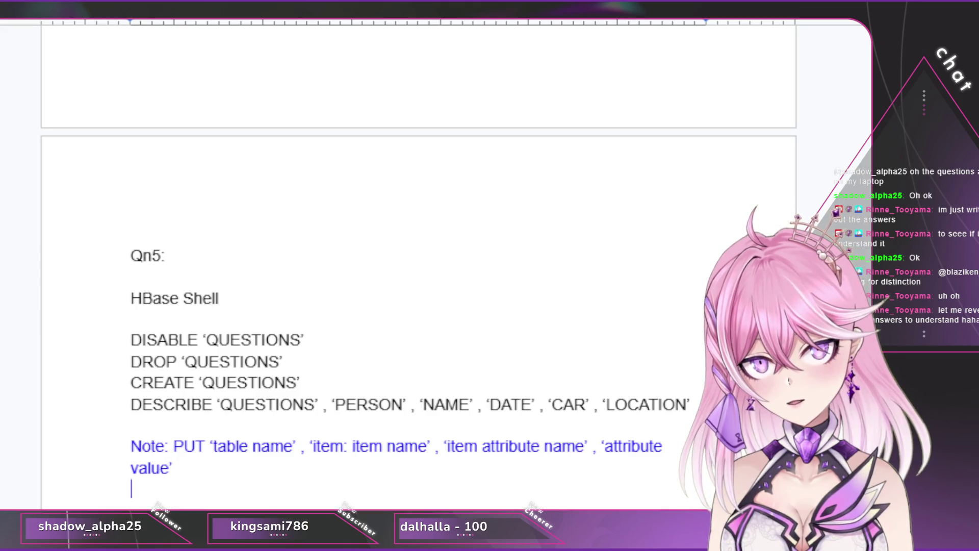
pyautogui.write('-')
pyautogui.press('space')
pyautogui.write('R')
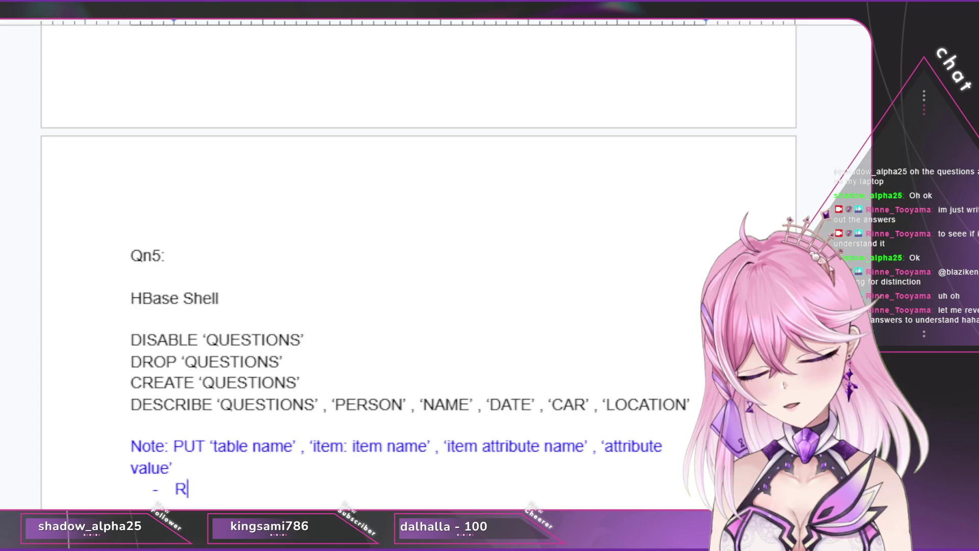
pyautogui.write('epeat for number of attri')
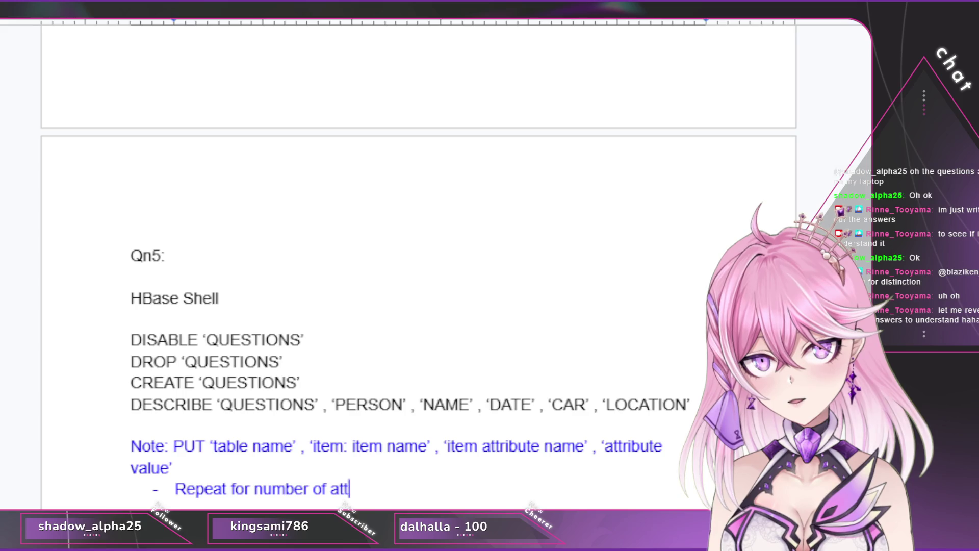
pyautogui.write('bn')
pyautogui.press('BackSpace')
pyautogui.write('utes in table')
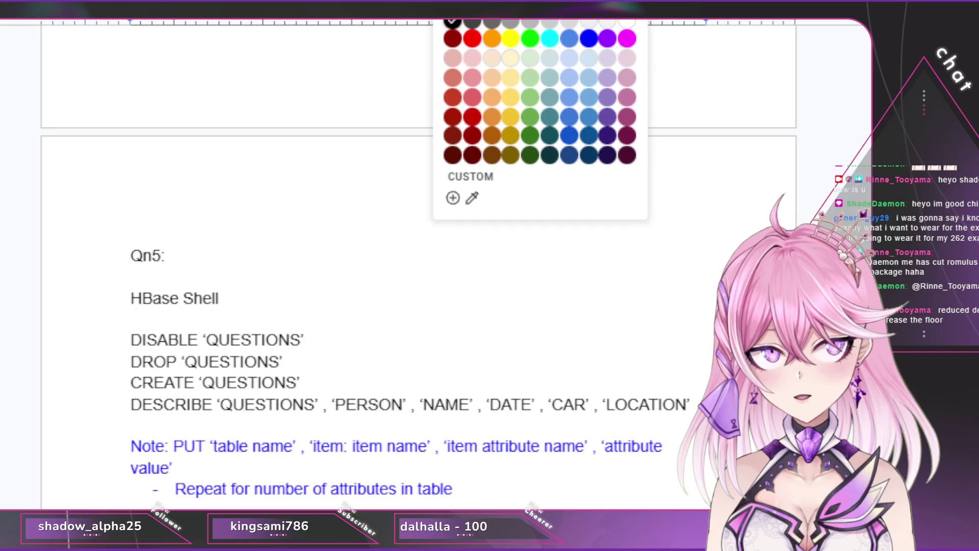
pyautogui.press('Escape')
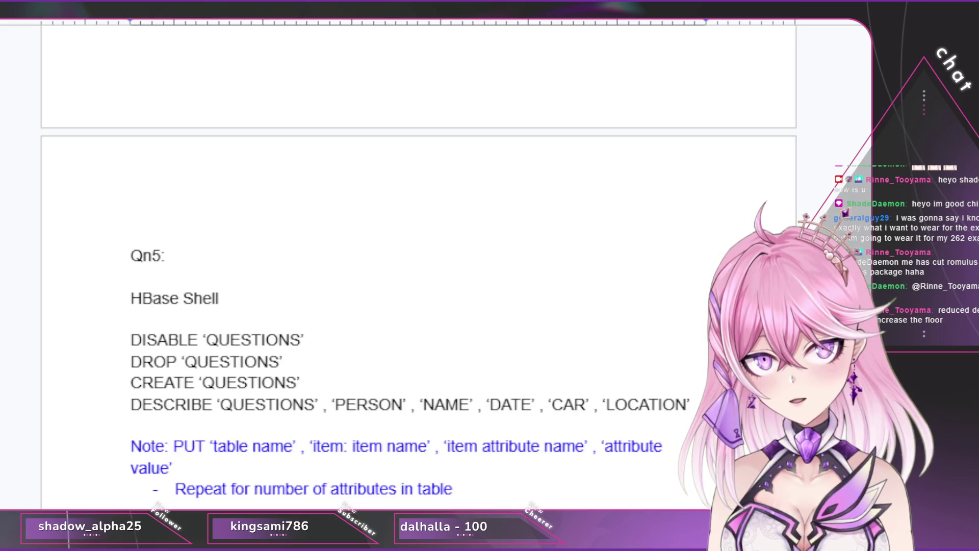
pyautogui.scroll(-2, 418, 306)
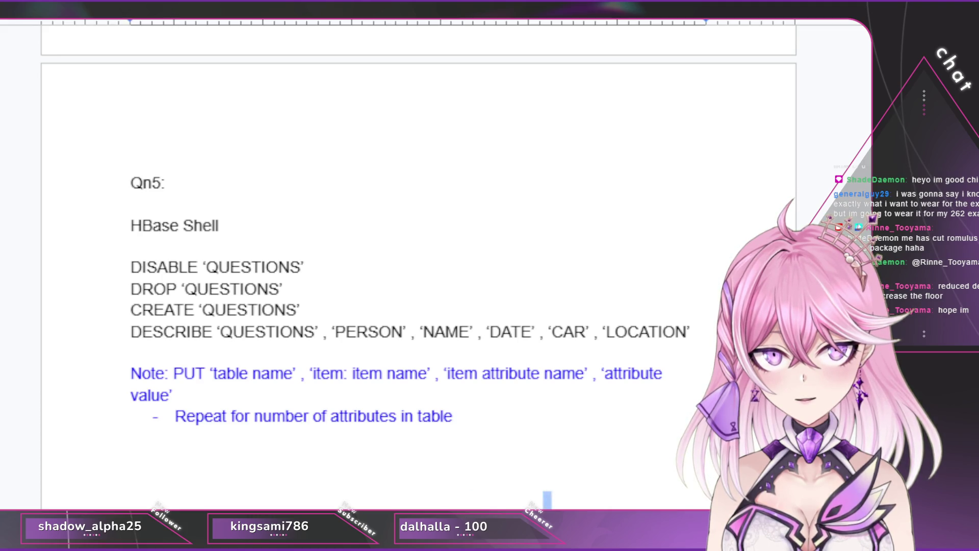
# Step: Paste the three PUT lines for SLF1111 (regID, maker Honda, model Civic) and deselect them
pyautogui.hotkey('ctrl', 'z')
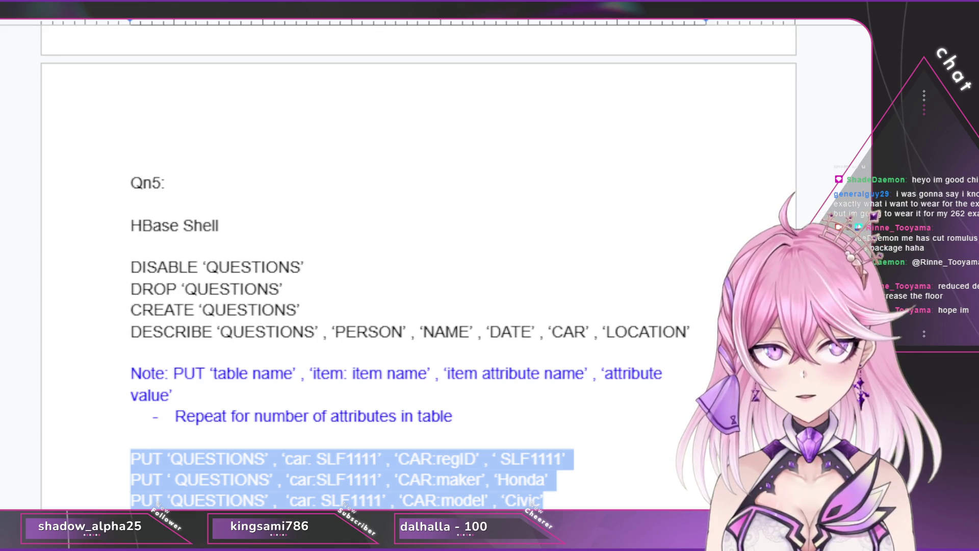
pyautogui.press('Escape')
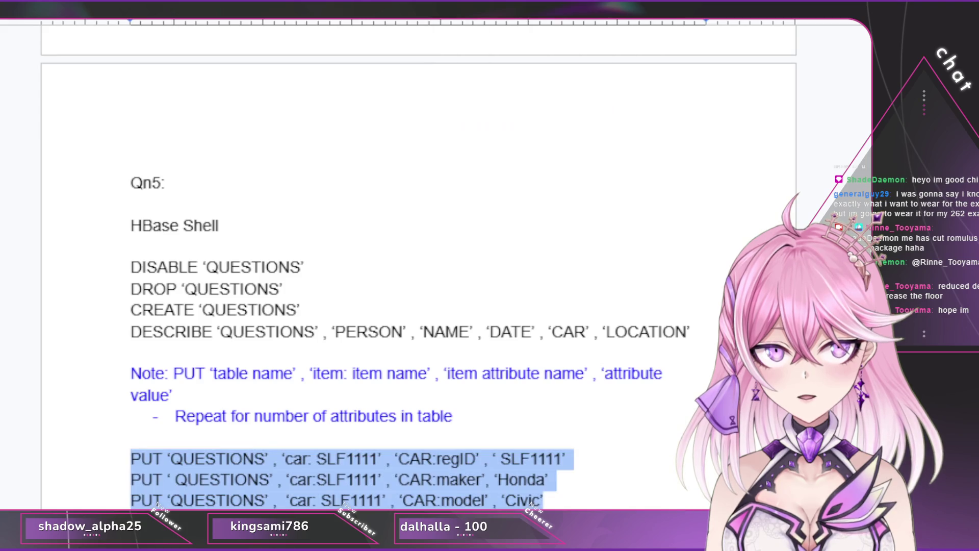
pyautogui.press('Right')
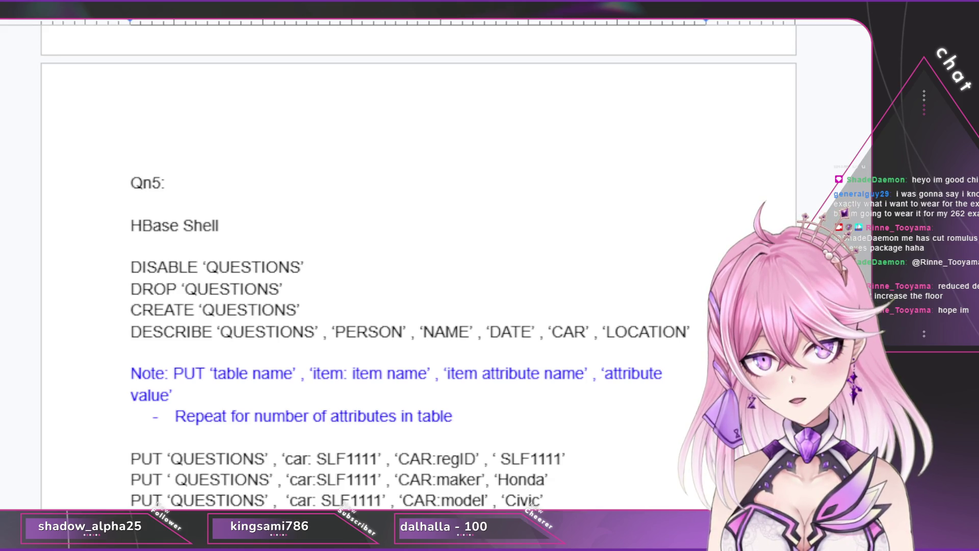
pyautogui.scroll(-1, 419, 276)
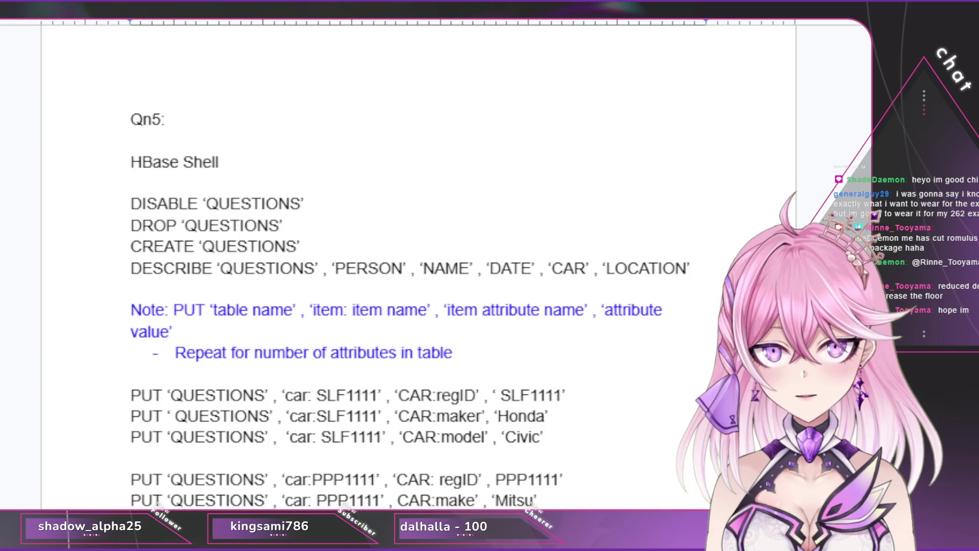
pyautogui.scroll(2, 419, 289)
pyautogui.scroll(-3, 418, 288)
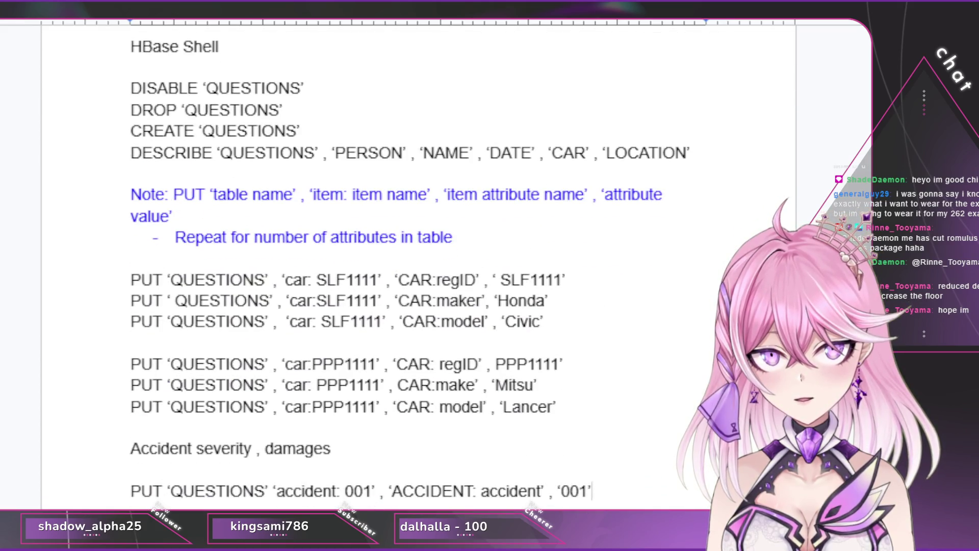
pyautogui.write('(')
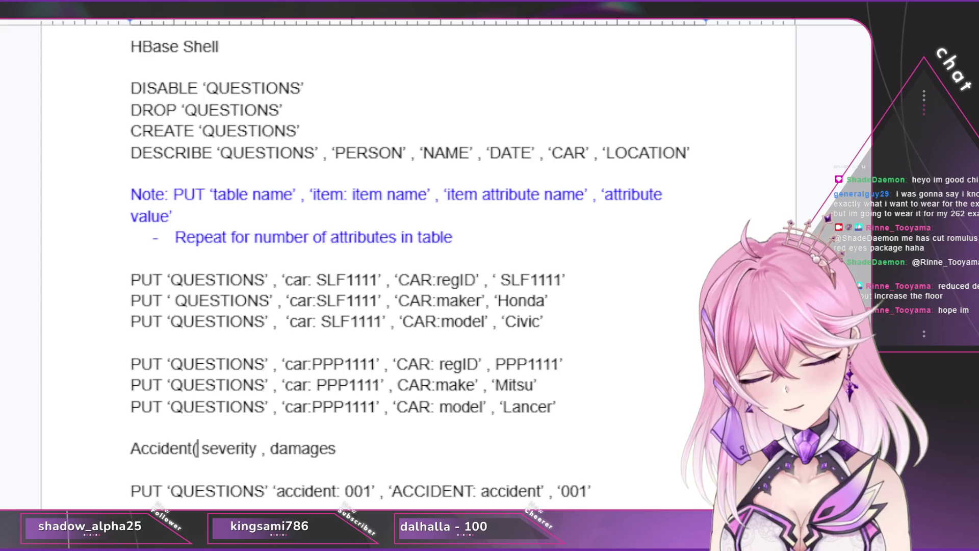
pyautogui.write('cotn')
# Step: Complete the Accident attribute list as ID, CarID, Year, location, correcting typos along the way
pyautogui.press('BackSpace')
pyautogui.press('BackSpace')
pyautogui.write('ntains')
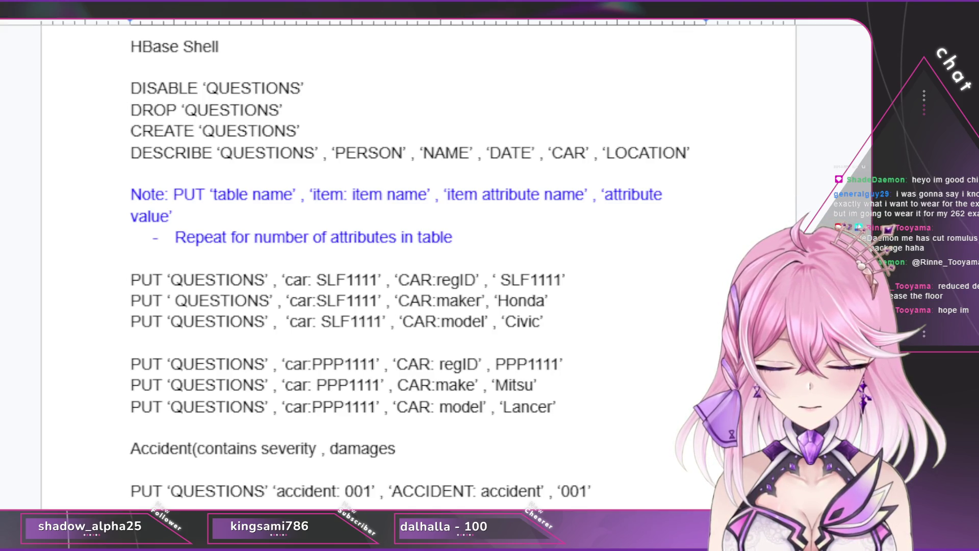
pyautogui.write('ID')
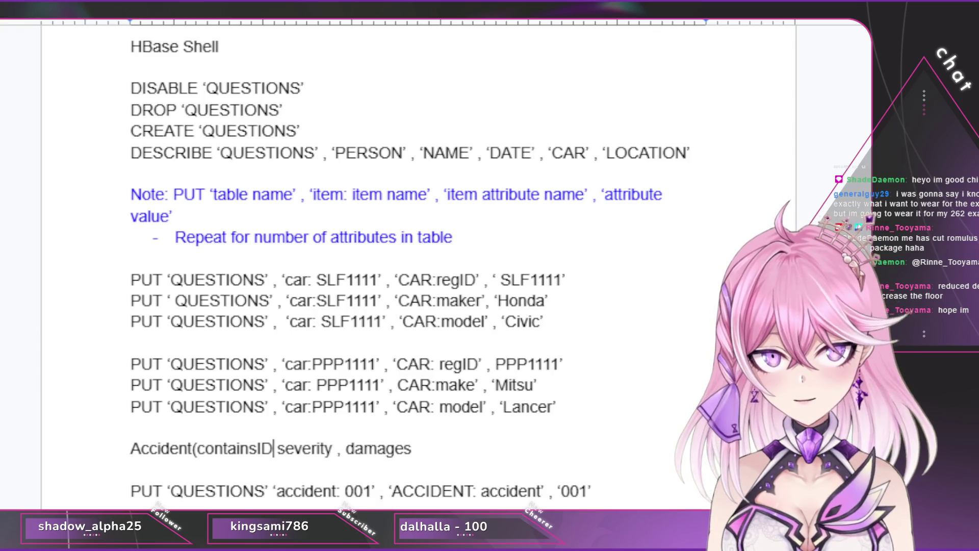
pyautogui.press('BackSpace')
pyautogui.press('BackSpace')
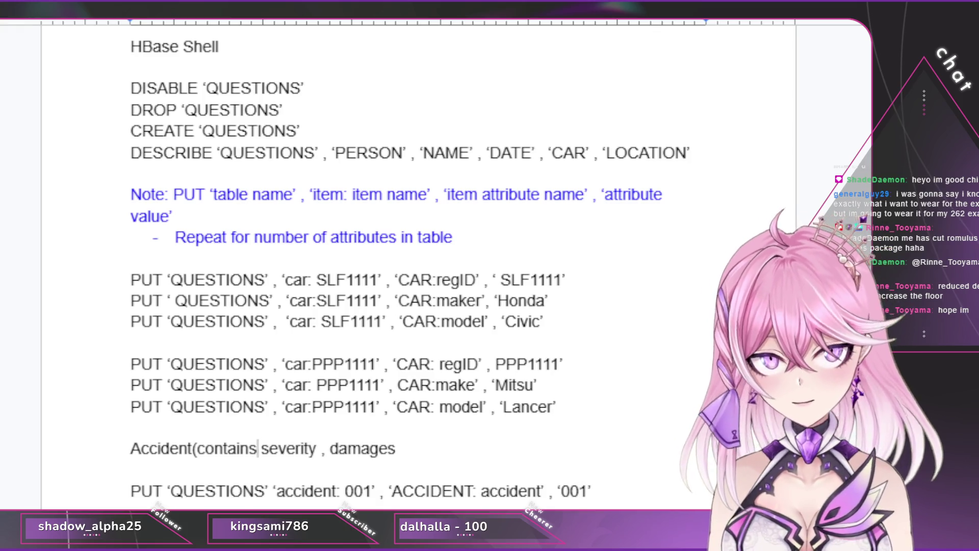
pyautogui.write('ID, car')
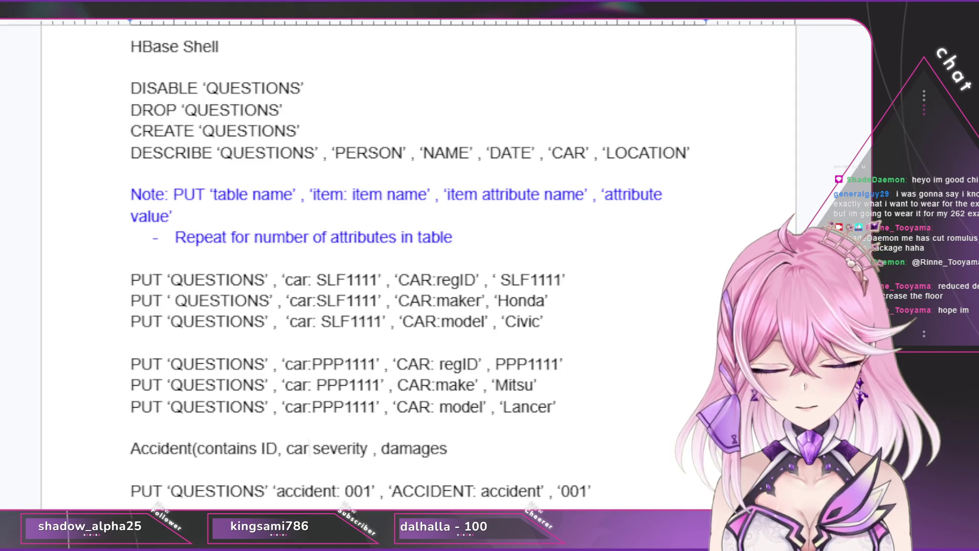
pyautogui.press('BackSpace')
pyautogui.press('BackSpace')
pyautogui.press('BackSpace')
pyautogui.write('CarID,')
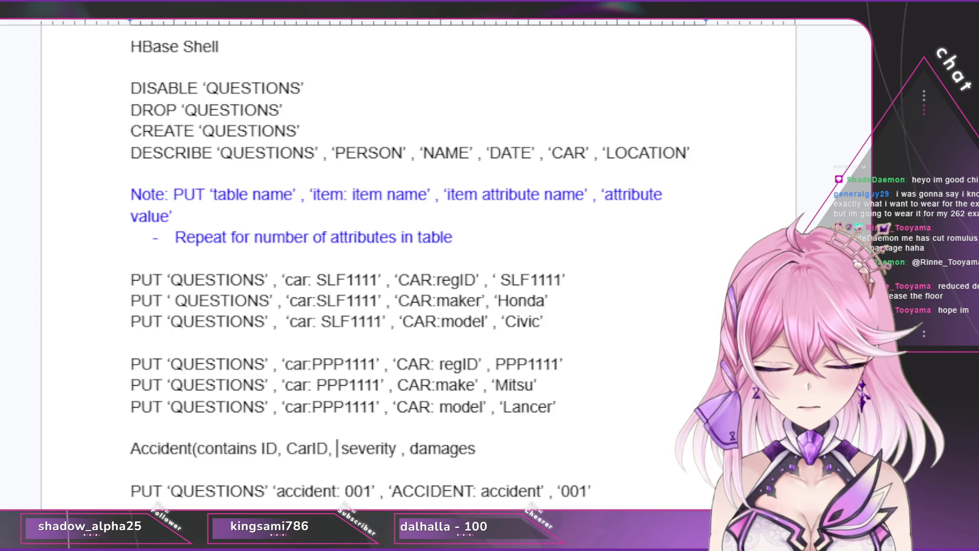
pyautogui.write(' Ye')
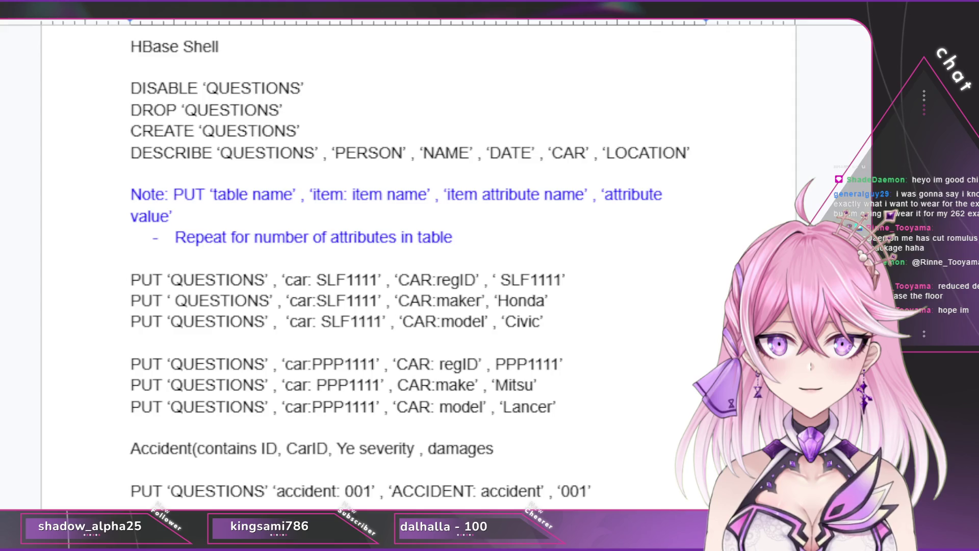
pyautogui.write('ar ')
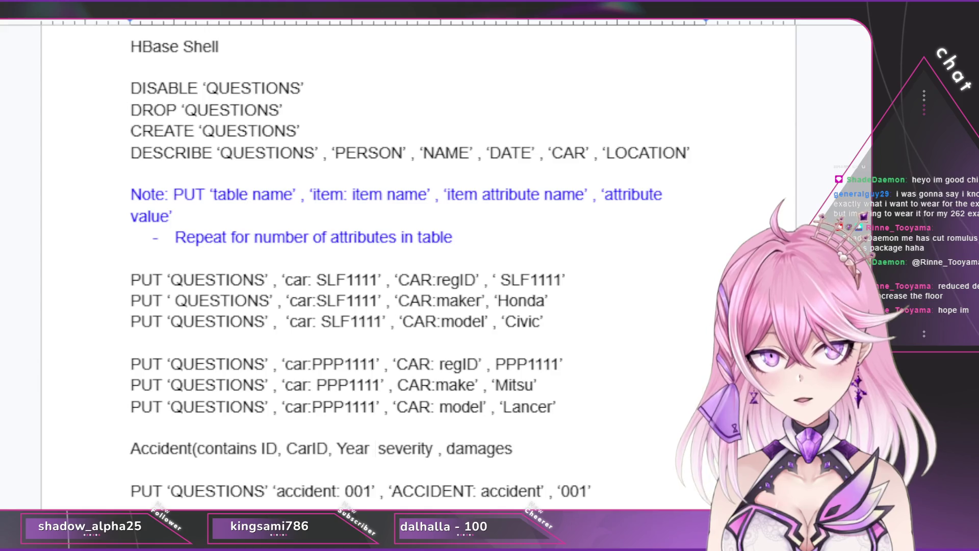
pyautogui.write('l')
pyautogui.press('BackSpace')
pyautogui.press('BackSpace')
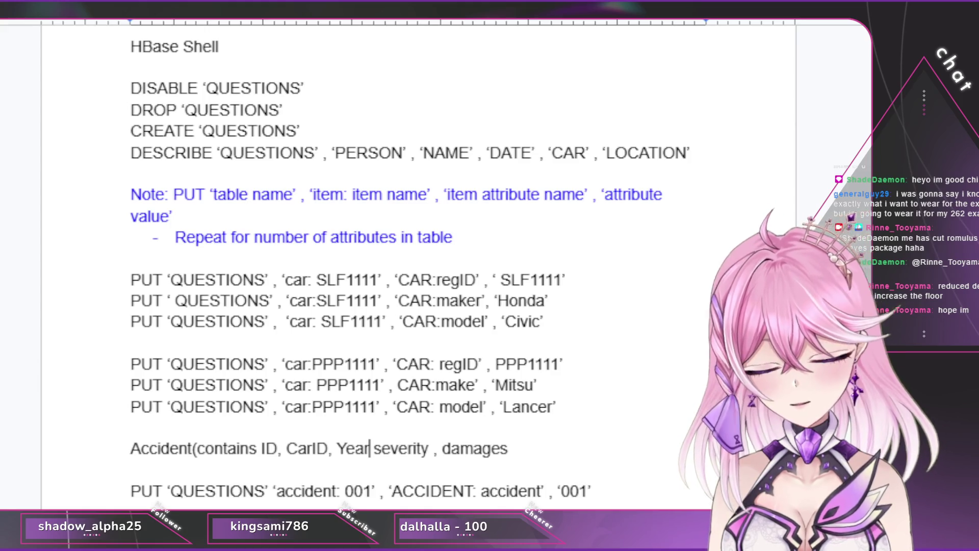
pyautogui.write(', location')
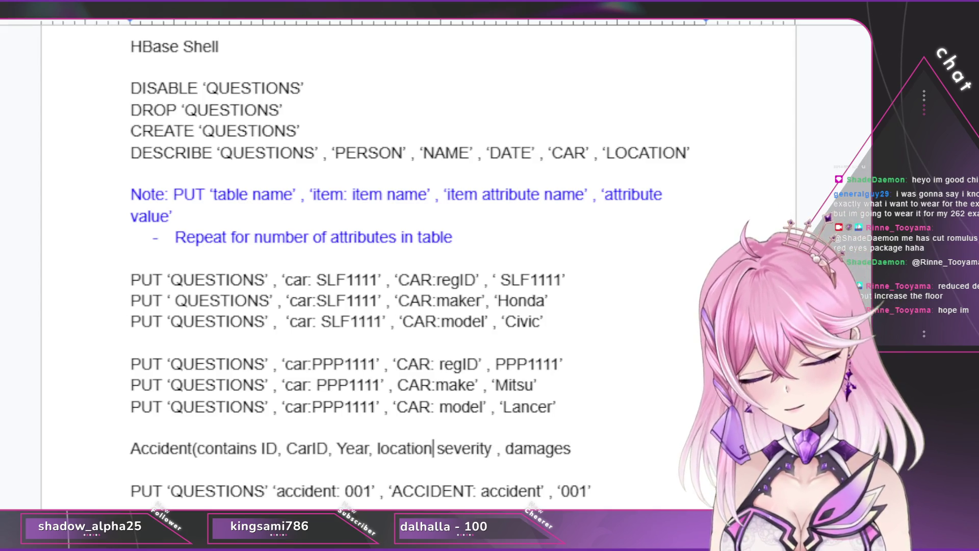
pyautogui.write(')')
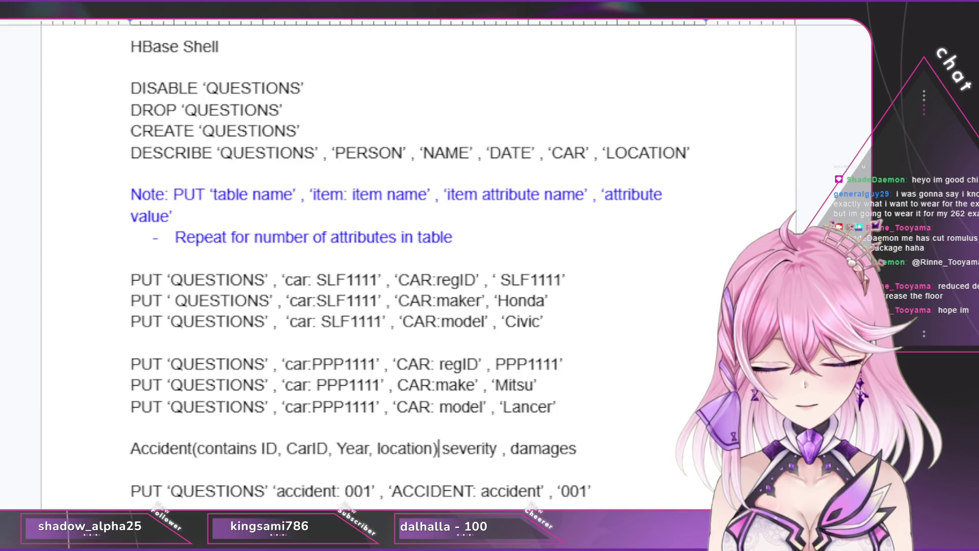
# Step: Fix the quote after 'accident: 001' and extend the row key to 001|SLF1111|2024|SG
pyautogui.click(375, 490)
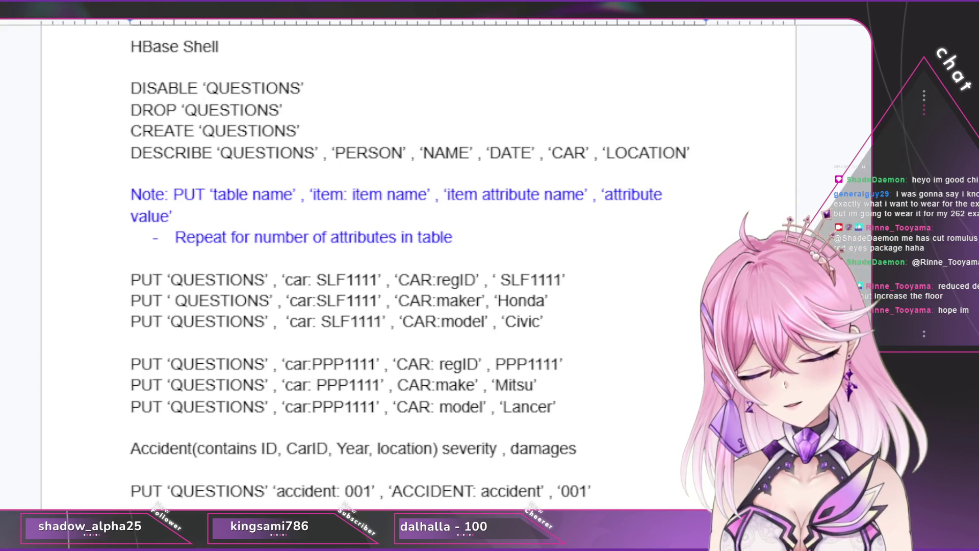
pyautogui.press('BackSpace')
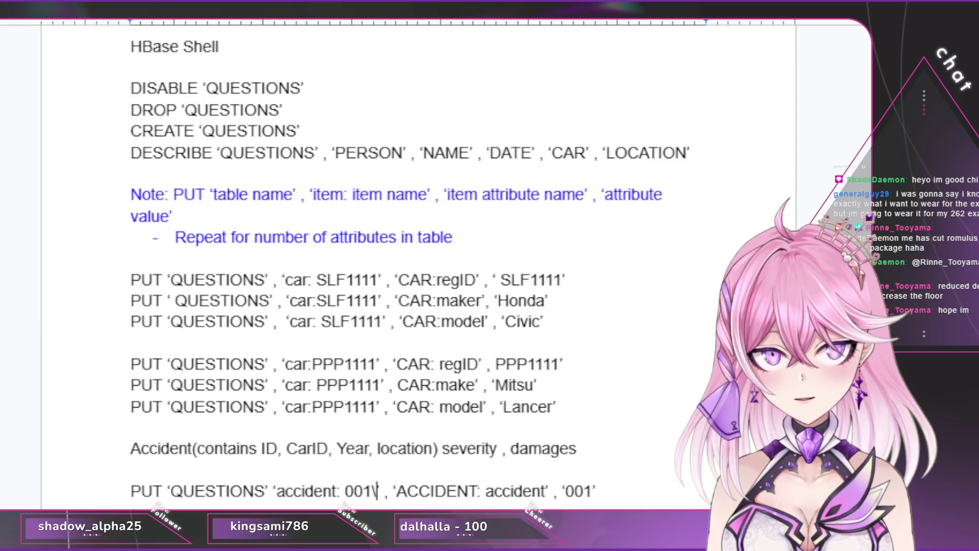
pyautogui.write("''")
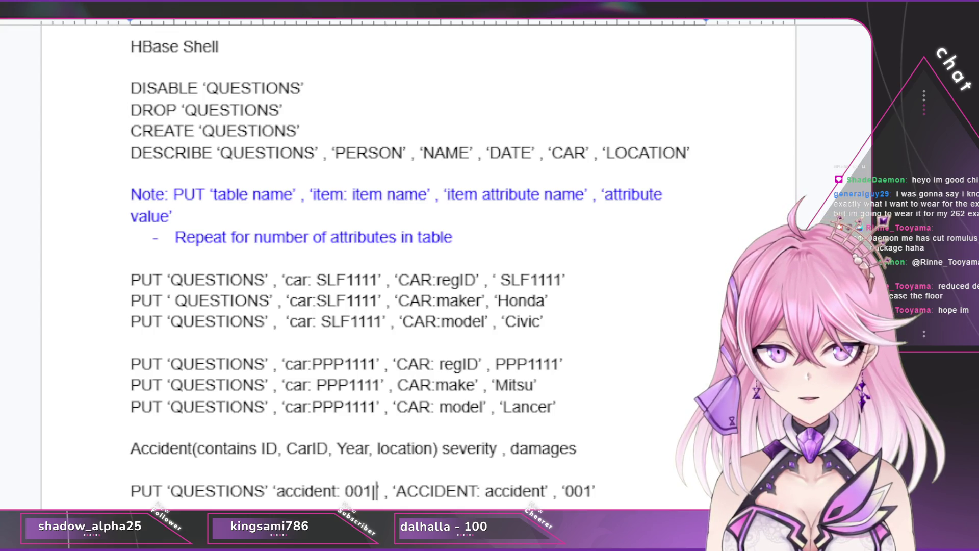
pyautogui.moveTo(396, 279); pyautogui.dragTo(476, 279)
pyautogui.click(379, 490)
pyautogui.write('|SLF1111|2024|SG')
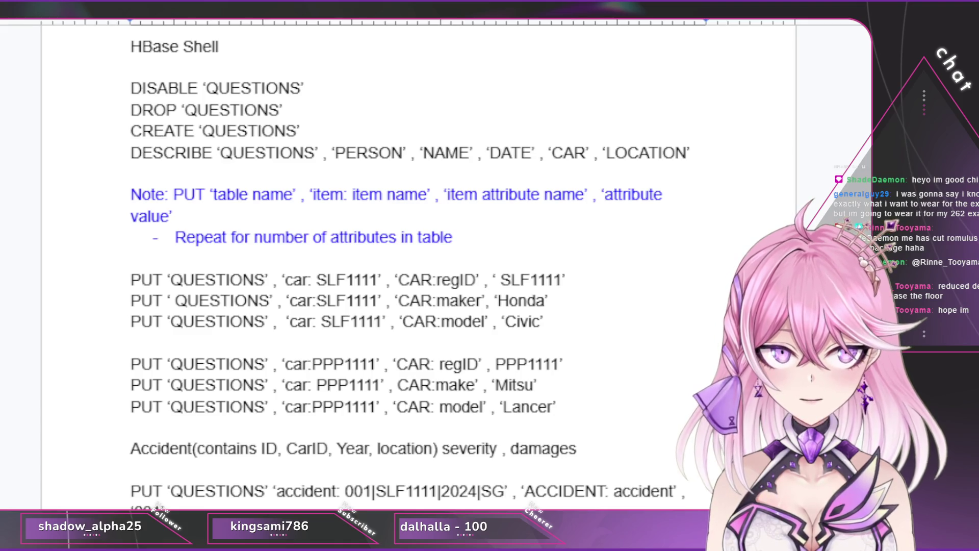
# Step: Replace the stored attribute 'accident' with 'severity' and its value with 'low'
pyautogui.moveTo(614, 490); pyautogui.dragTo(671, 491)
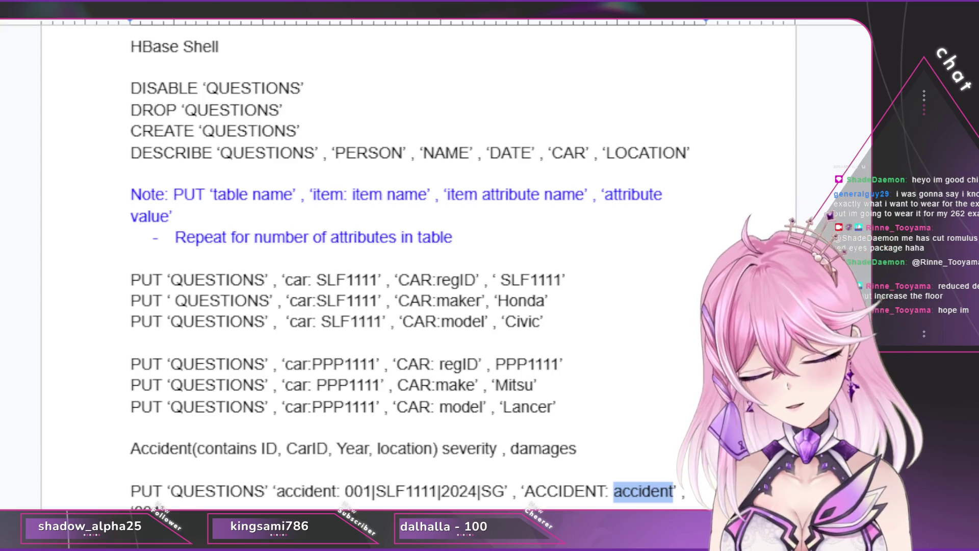
pyautogui.write('severut')
pyautogui.press('BackSpace')
pyautogui.press('BackSpace')
pyautogui.write('ity')
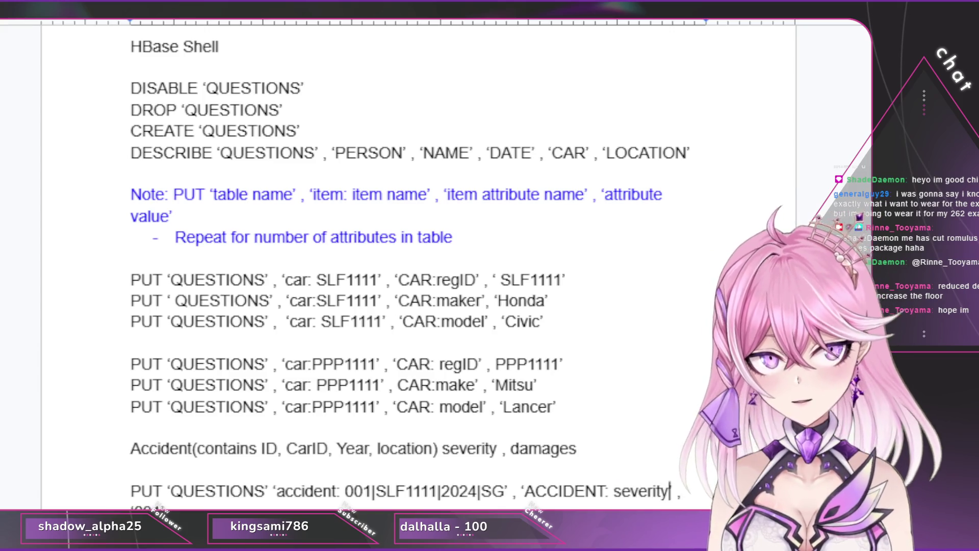
pyautogui.moveTo(133, 505); pyautogui.dragTo(162, 505)
pyautogui.write("'low")
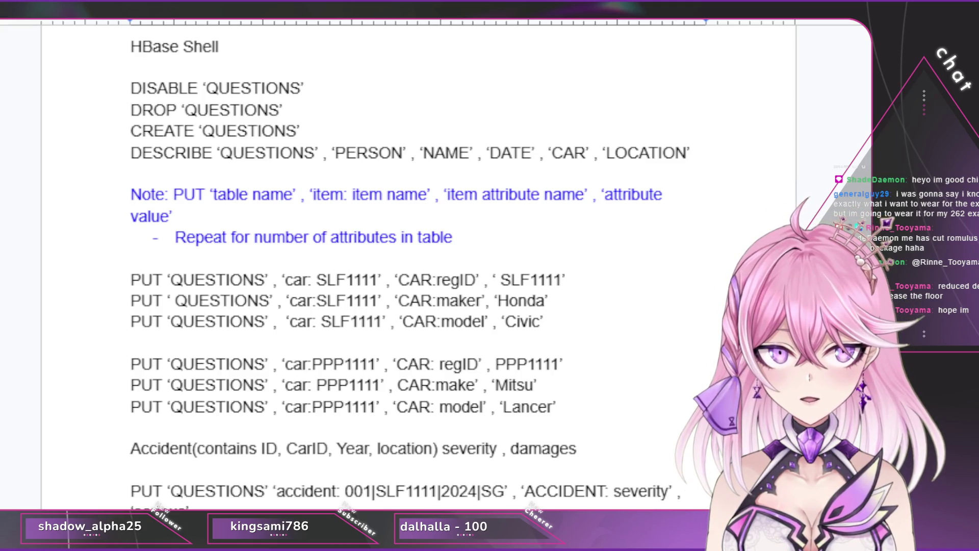
# Step: Select the accident row key text 'accident: 001|SLF1111|2024|SG' in the PUT line
pyautogui.moveTo(274, 490); pyautogui.dragTo(525, 490)
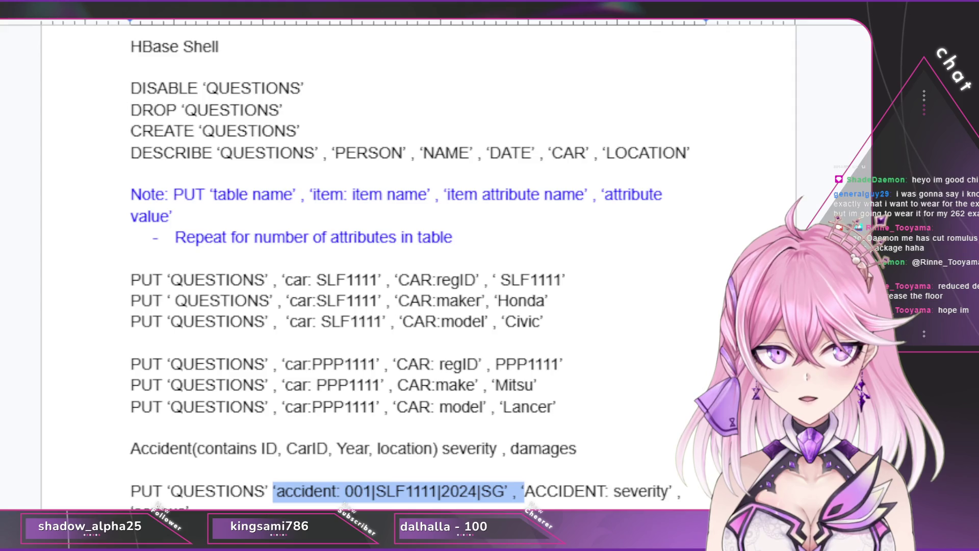
pyautogui.moveTo(524, 491); pyautogui.dragTo(516, 490)
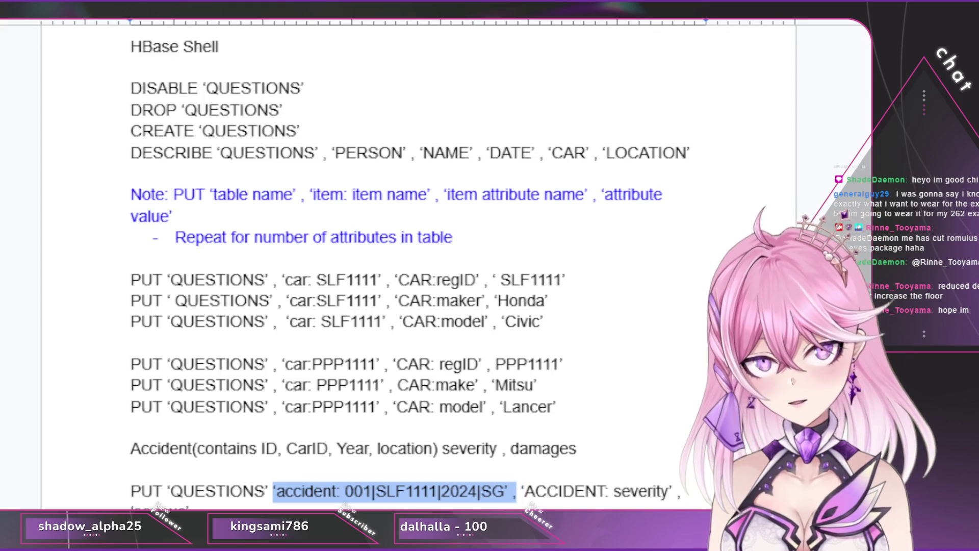
pyautogui.press('Right')
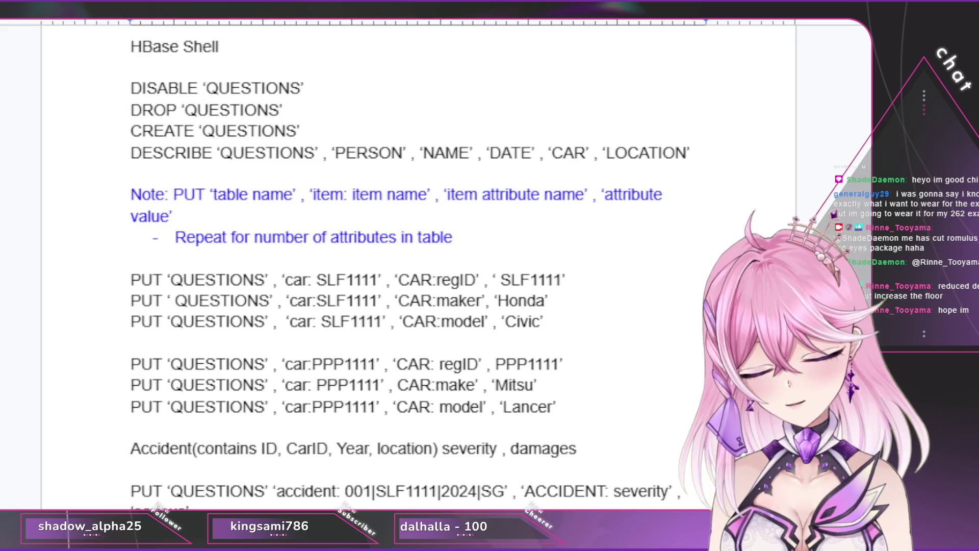
pyautogui.scroll(-1, 459, 276)
pyautogui.scroll(-2, 459, 275)
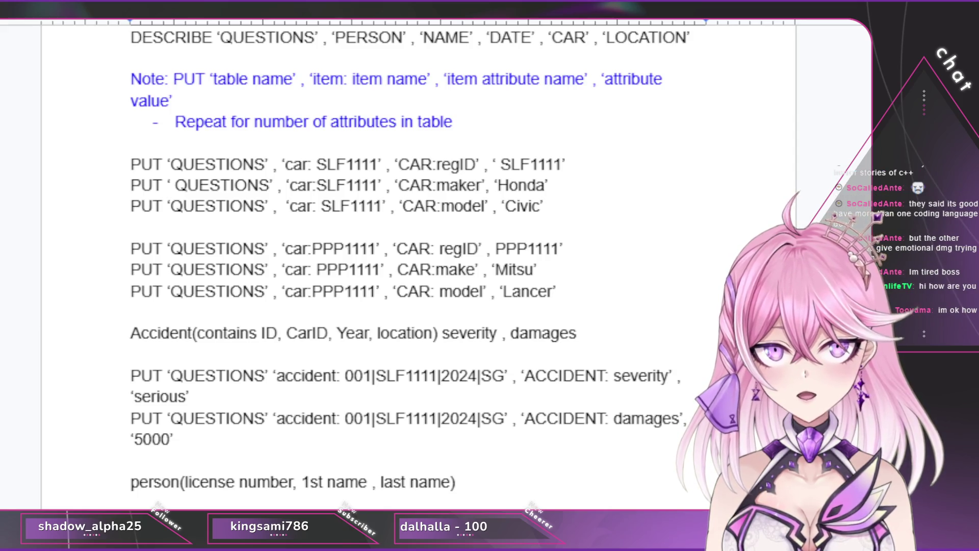
# Step: Select the person(license number, 1st name, last name) outline line after typing the severity and damages PUTs
pyautogui.hotkey('shift', 'Home')
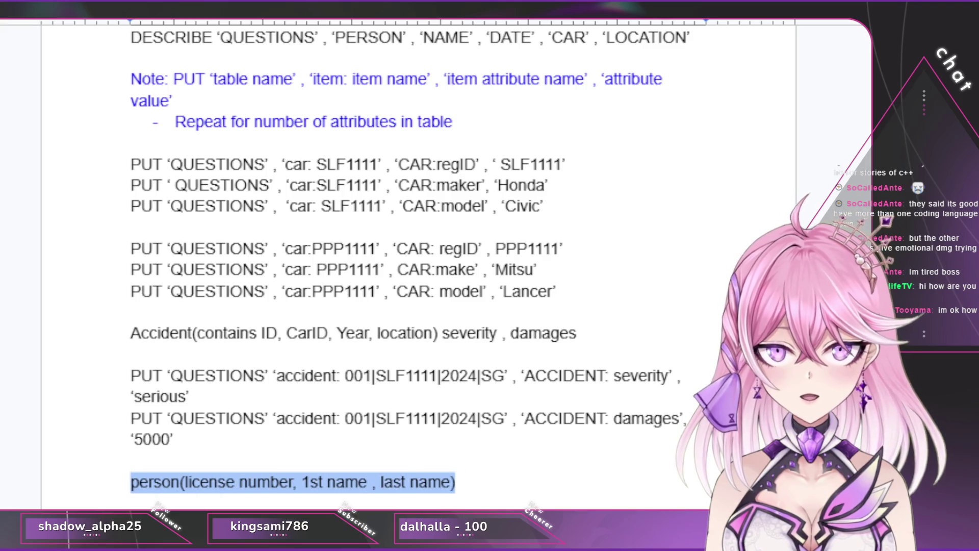
# Step: Delete the person(...) outline line, leaving a blank line above the person PUT
pyautogui.press('BackSpace')
pyautogui.press('BackSpace')
pyautogui.scroll(5, 418, 267)
pyautogui.scroll(-3, 417, 267)
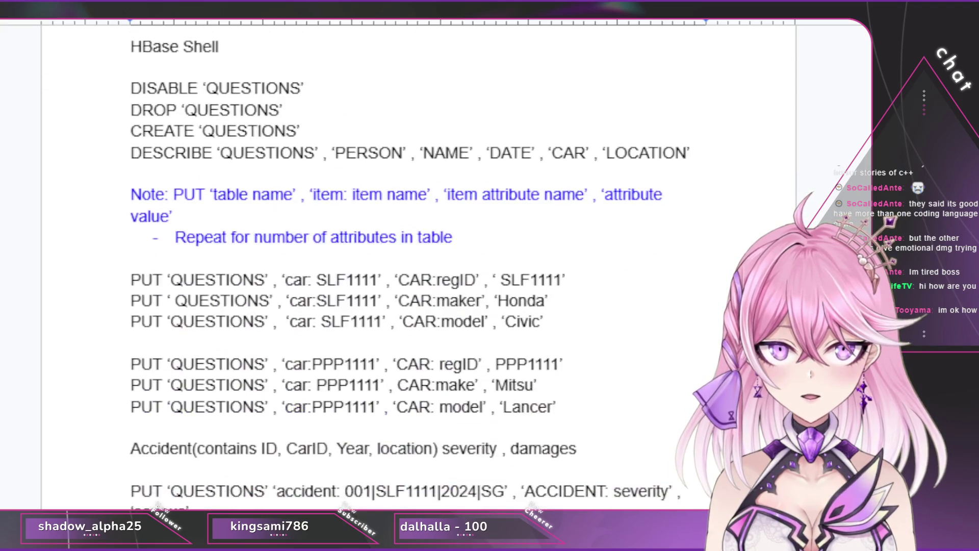
pyautogui.scroll(-2, 417, 268)
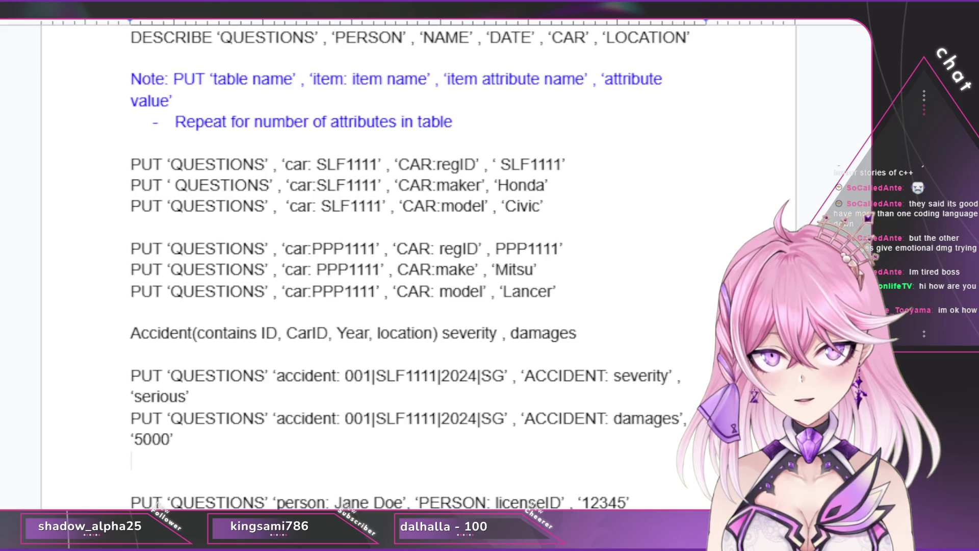
# Step: Reword the accident note to say location and date:day|month|year still need doing
pyautogui.moveTo(443, 333); pyautogui.dragTo(576, 332)
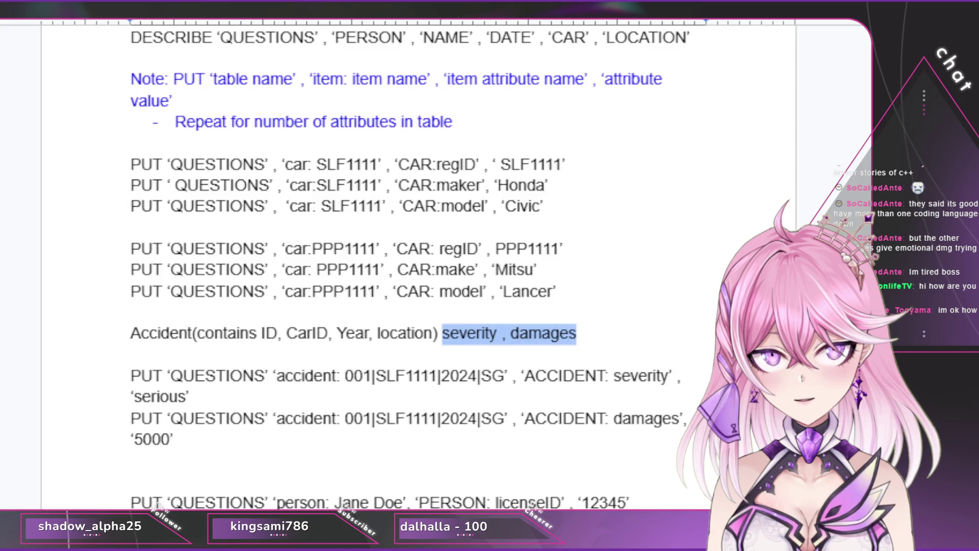
pyautogui.press('BackSpace')
pyautogui.press('Return')
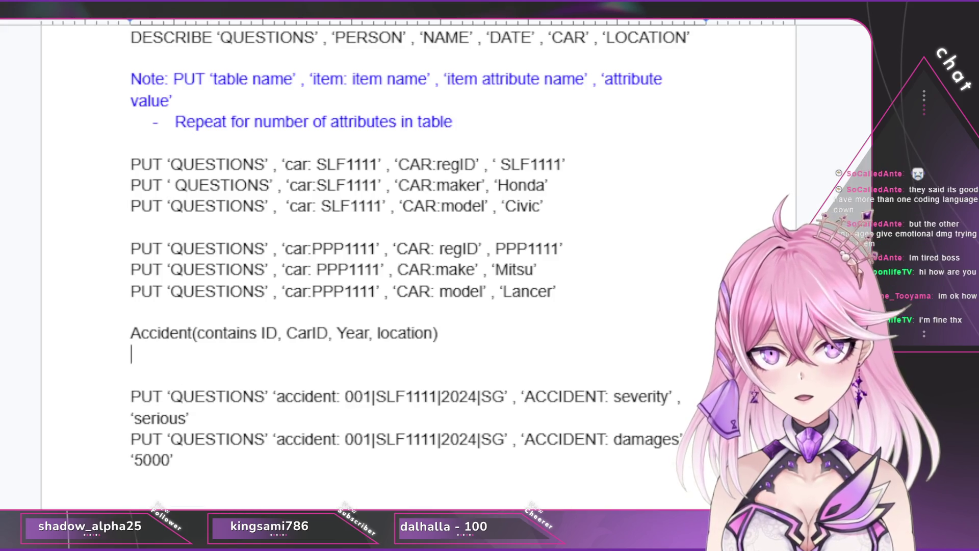
pyautogui.write('Note: ne')
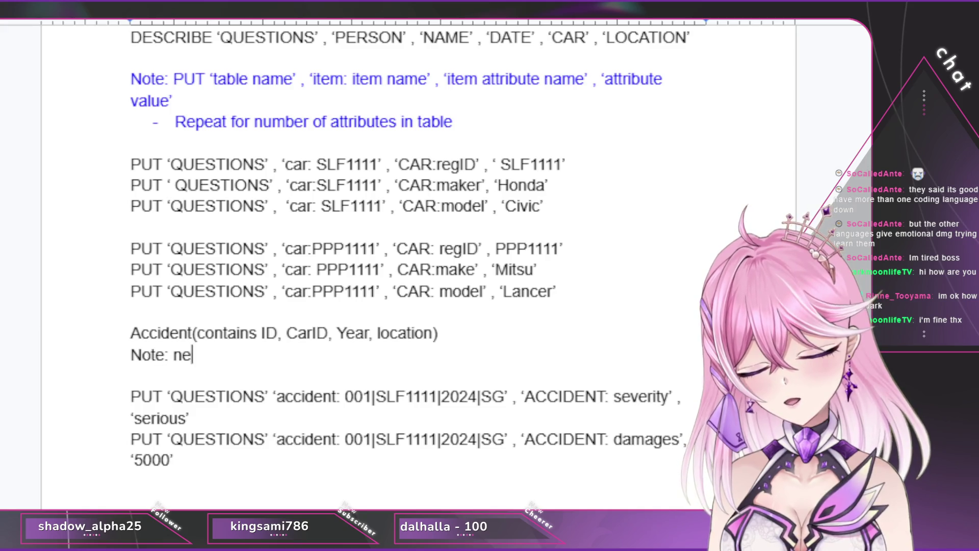
pyautogui.write('ed to do ')
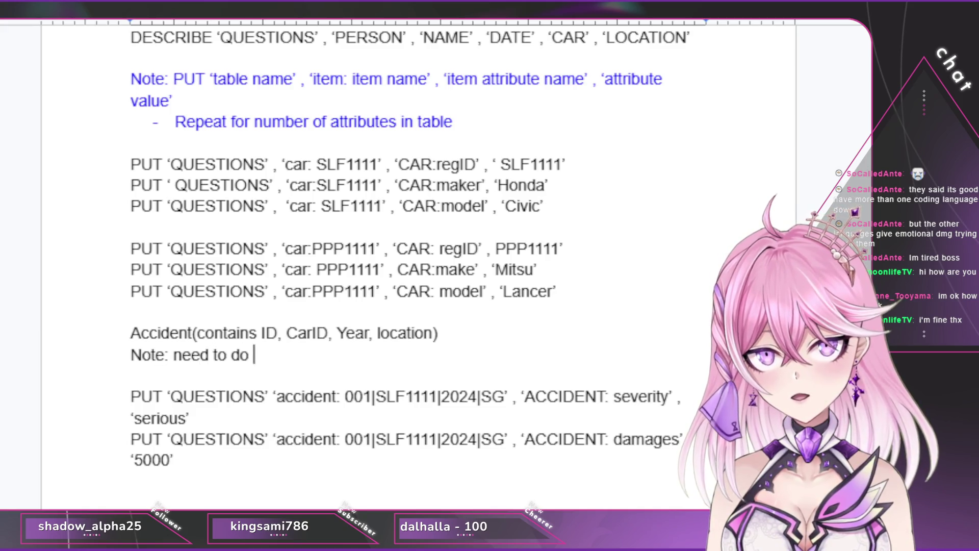
pyautogui.write('location')
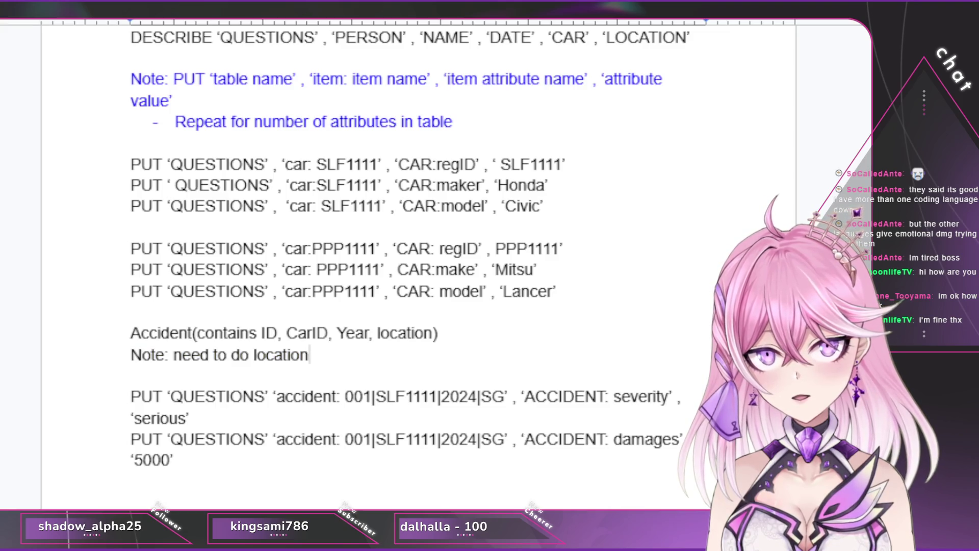
pyautogui.write(' and 2')
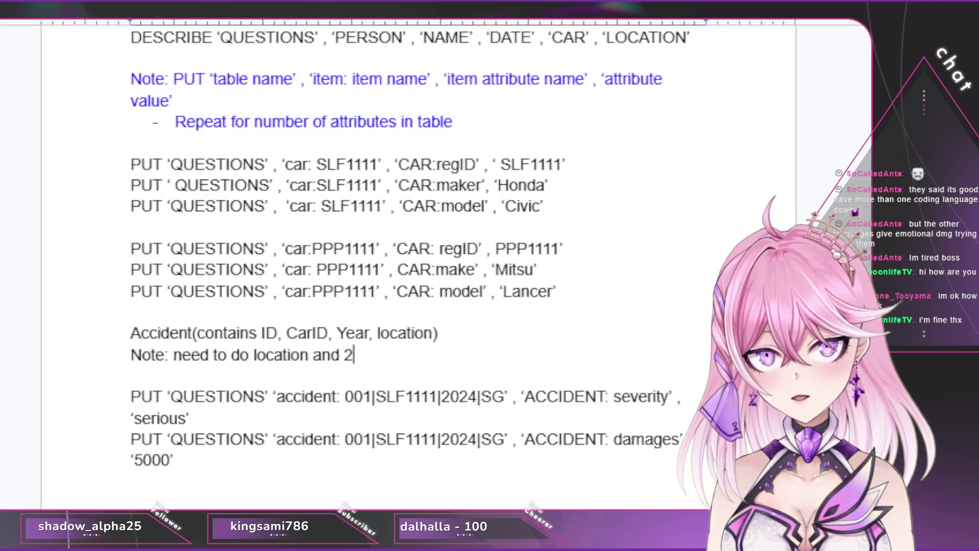
pyautogui.press('BackSpace')
pyautogui.write('da')
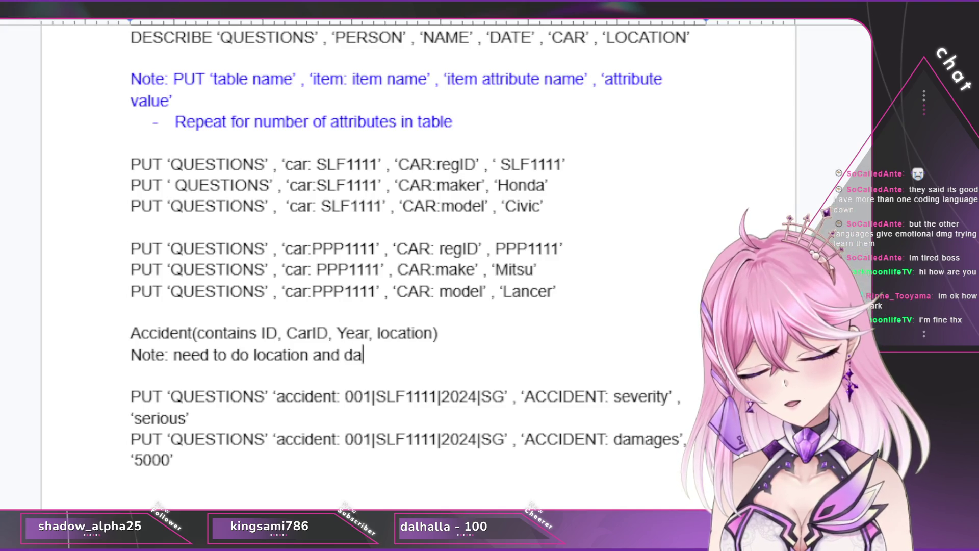
pyautogui.write('te')
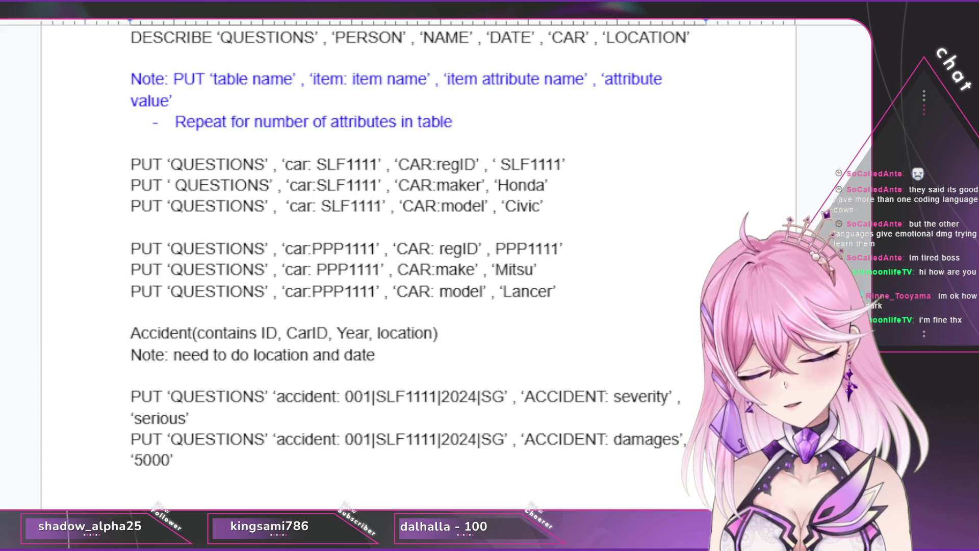
pyautogui.write(':day|')
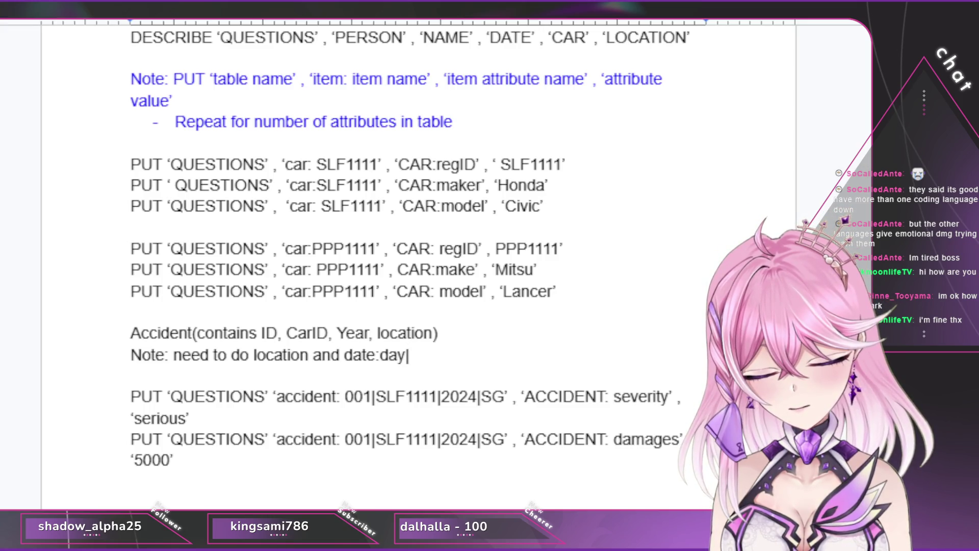
pyautogui.write('month|')
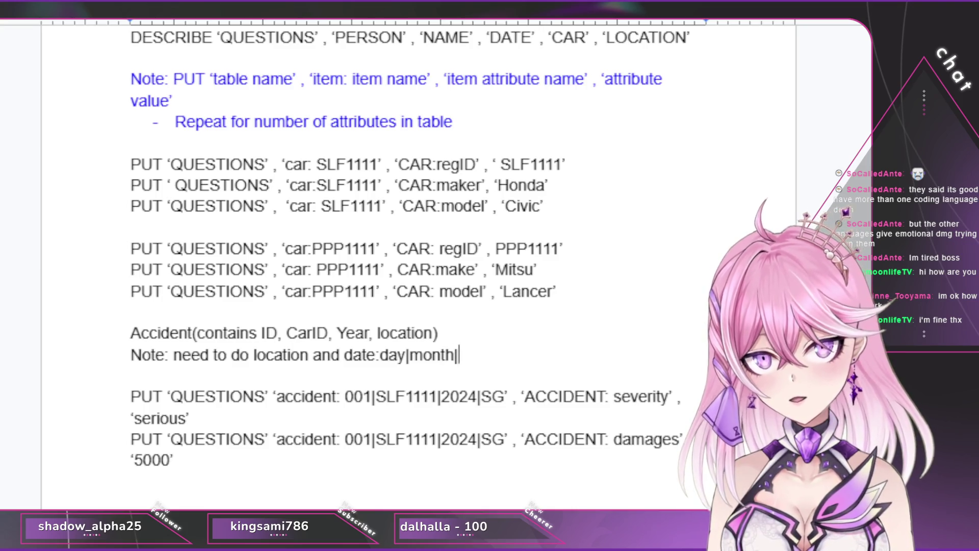
pyautogui.write('year')
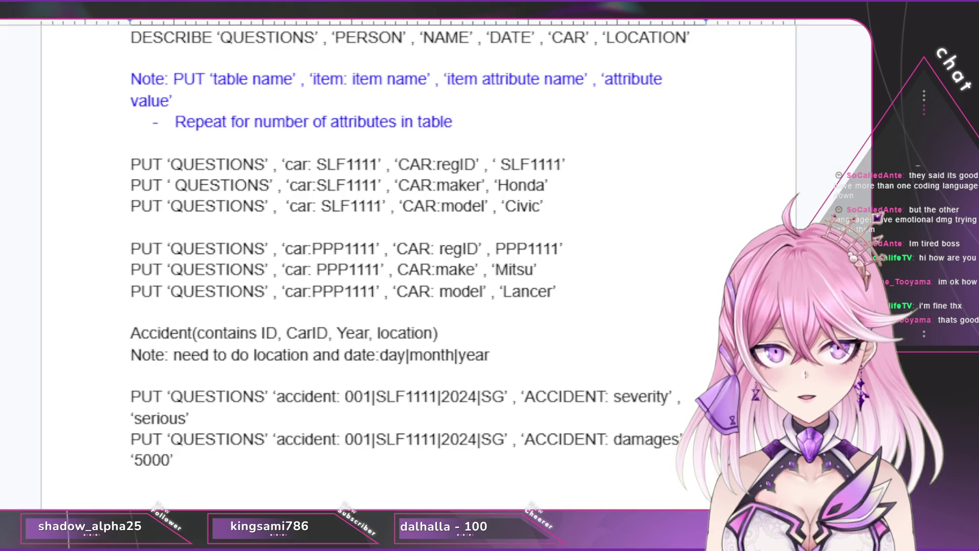
pyautogui.scroll(-3, 413, 260)
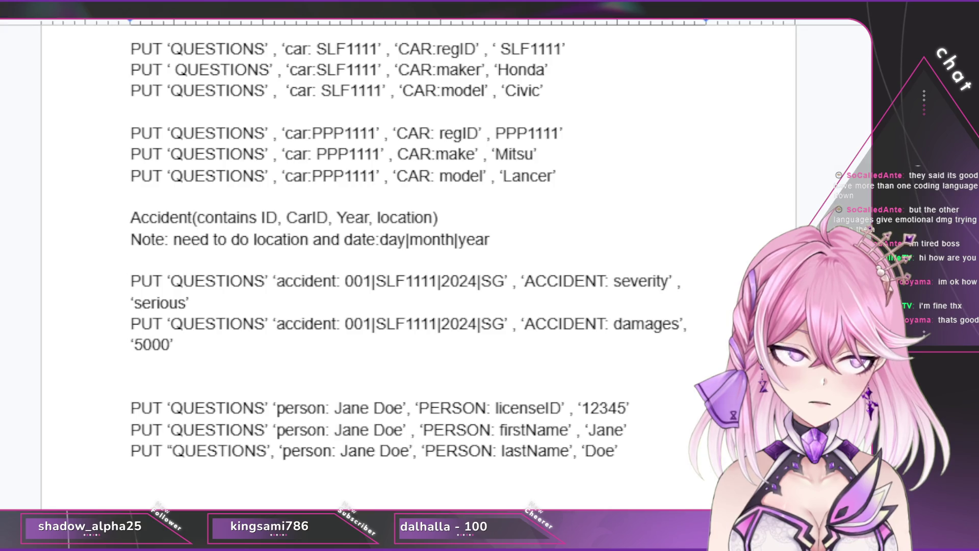
# Step: Start an empty line beneath the Jane Doe lastName PUT command
pyautogui.press('Return')
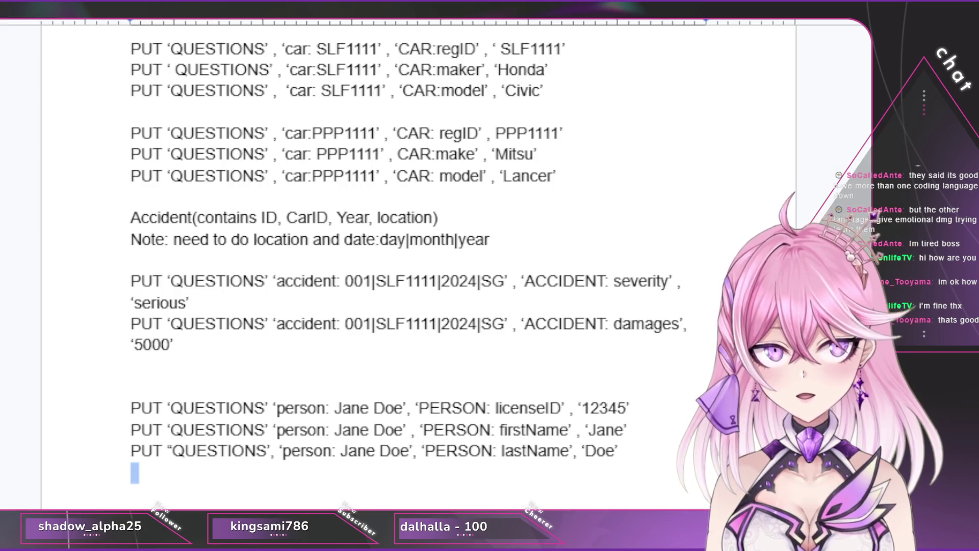
# Step: Add blank lines, discard a started PUT, and write 'Find all info having damage more than 10000'
pyautogui.press('Return')
pyautogui.press('Return')
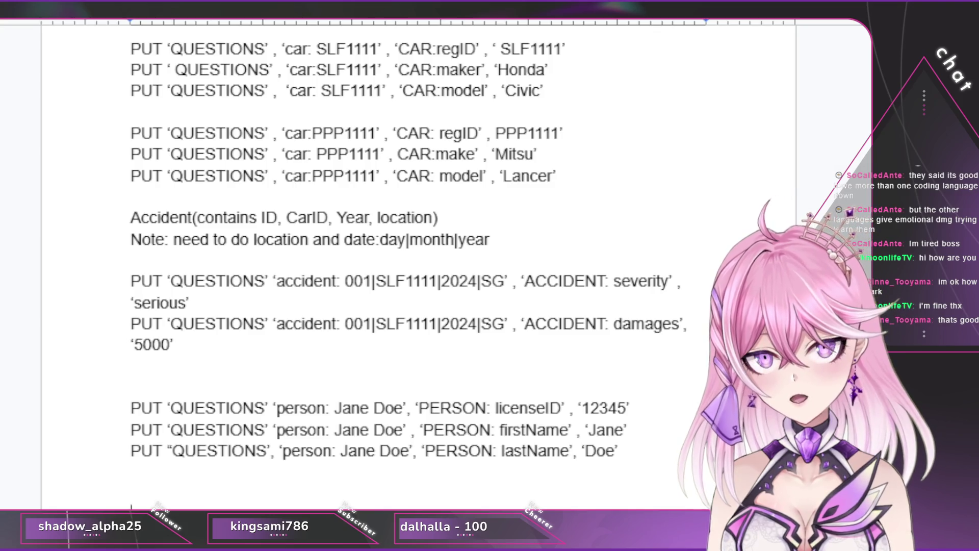
pyautogui.write('PU')
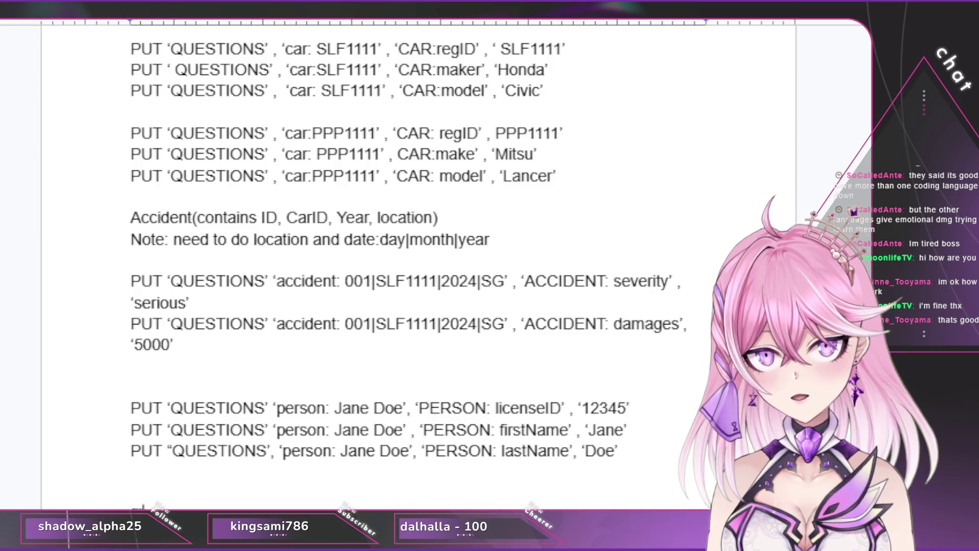
pyautogui.write('T')
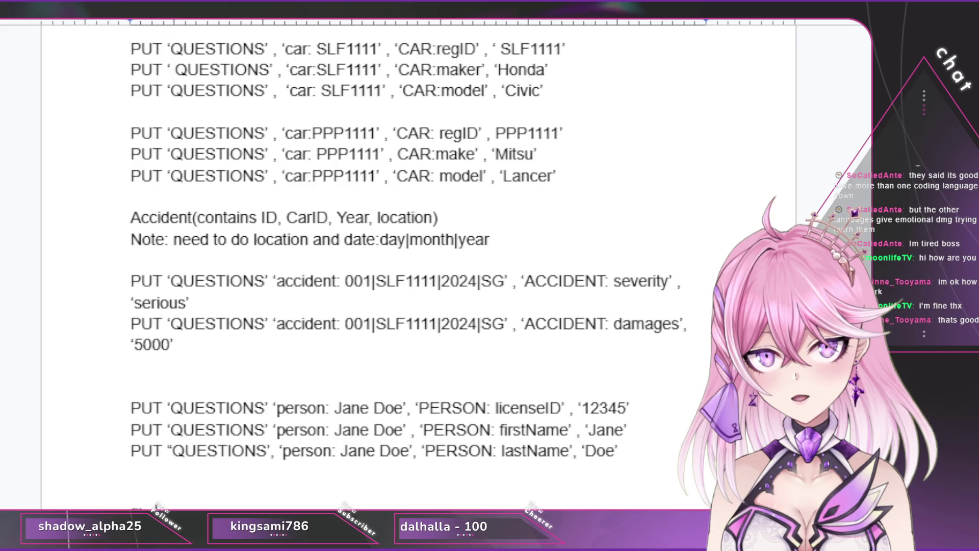
pyautogui.write(" '")
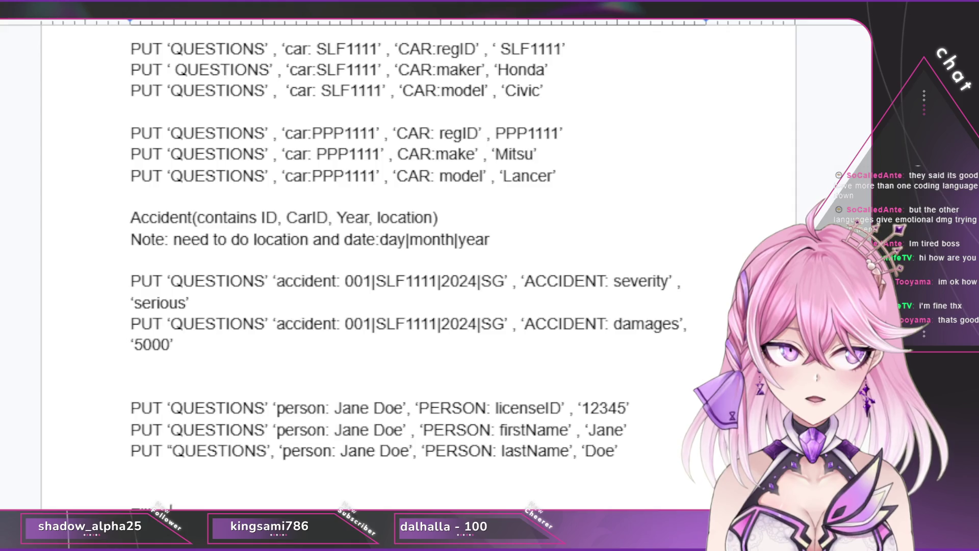
pyautogui.press('BackSpace')
pyautogui.press('BackSpace')
pyautogui.press('BackSpace')
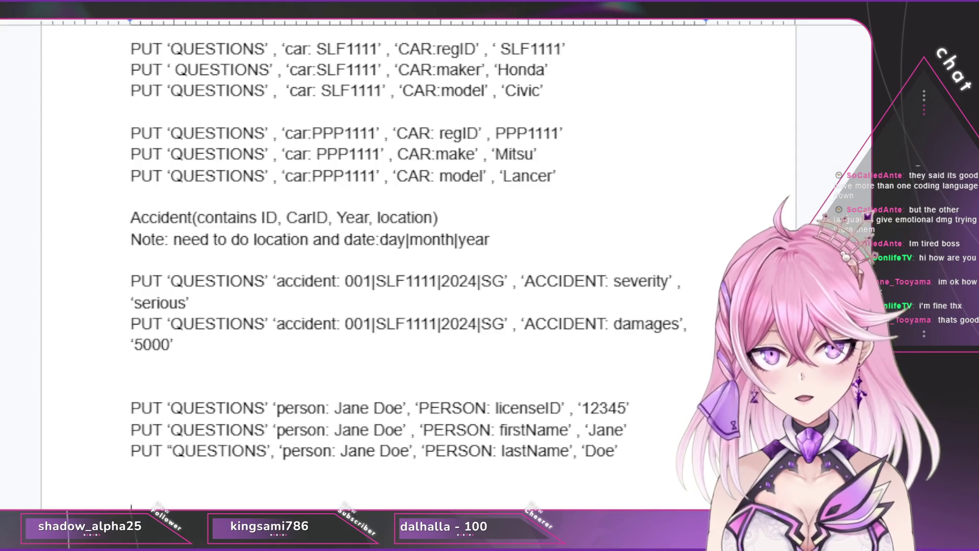
pyautogui.write('Final')
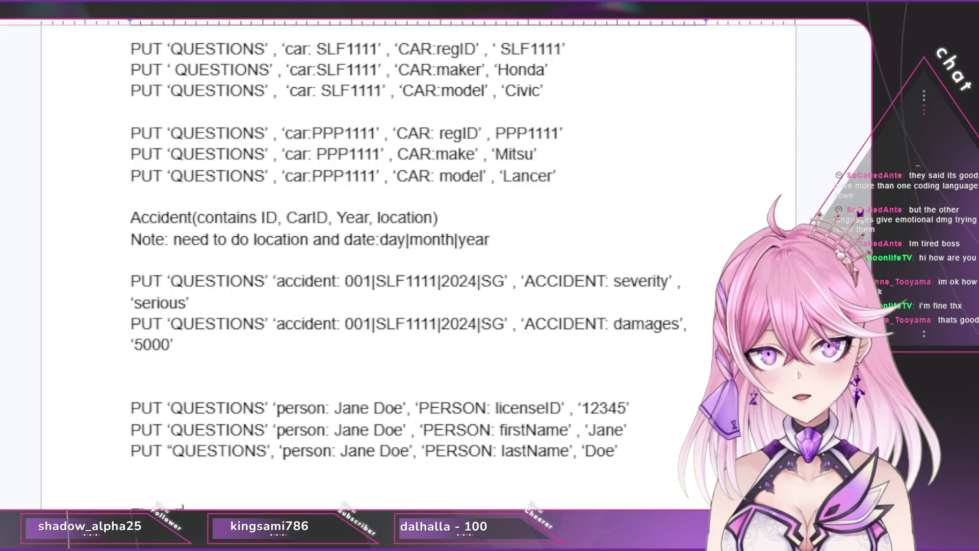
pyautogui.write('Q')
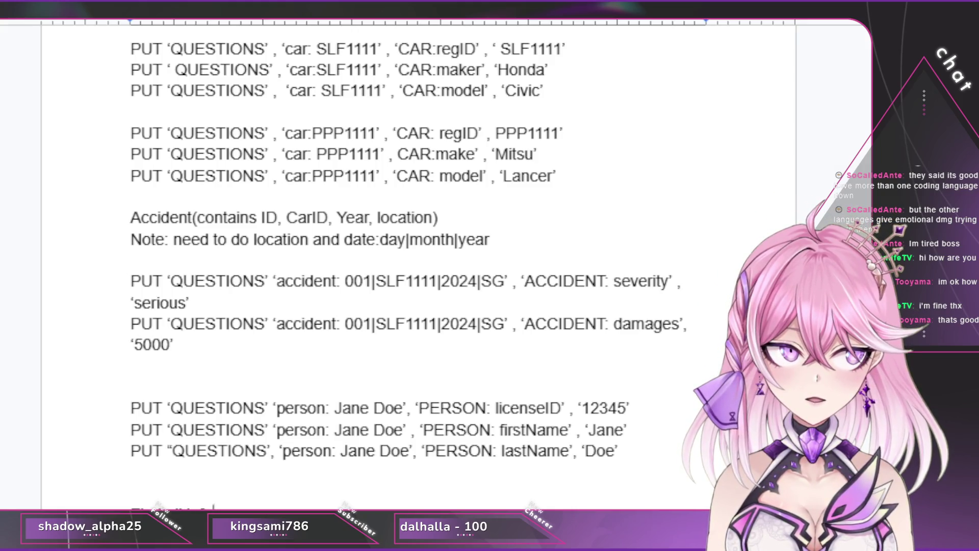
pyautogui.write('estions')
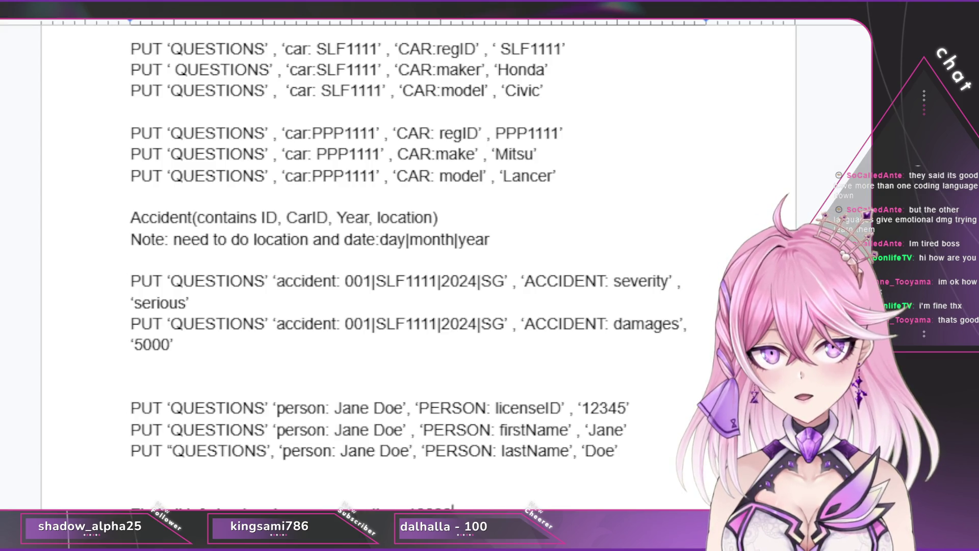
pyautogui.scroll(-3, 419, 260)
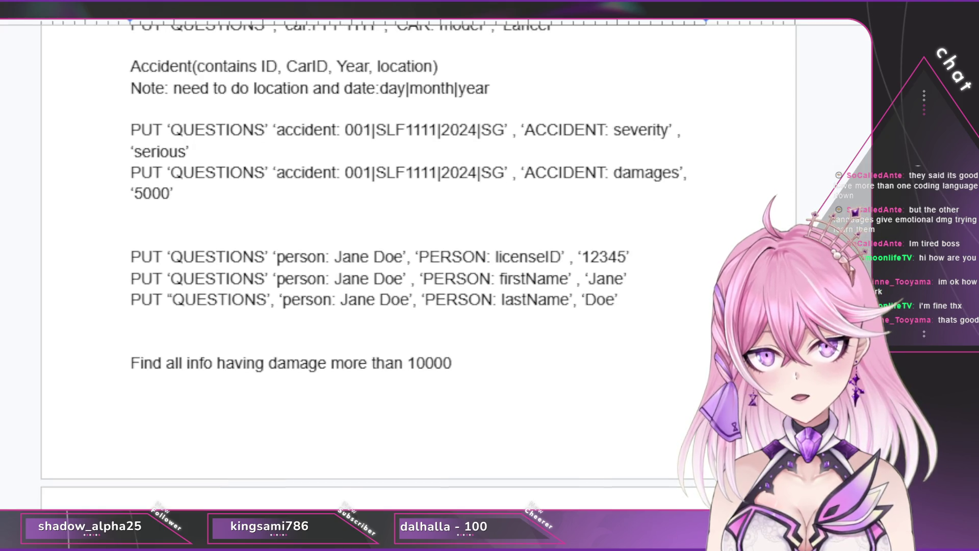
# Step: Push the damage-over-10000 task onto the next page and colour its text blue
pyautogui.press('Return')
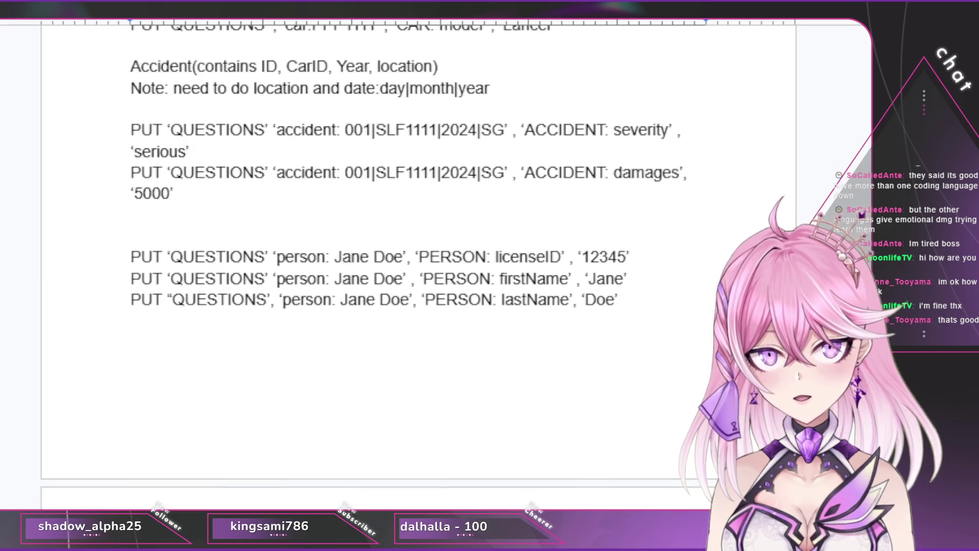
pyautogui.press('End')
pyautogui.hotkey('shift', 'Down')
pyautogui.hotkey('shift', 'Up')
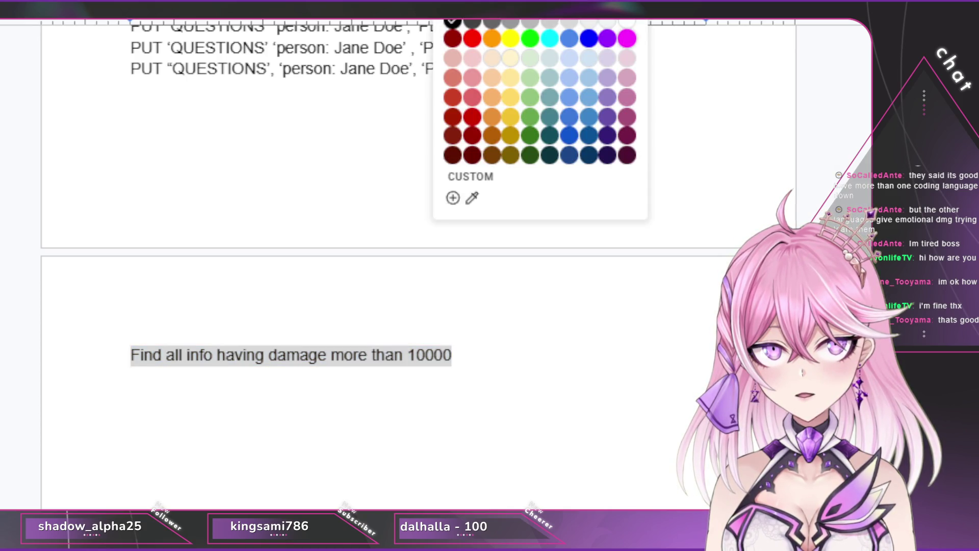
pyautogui.click(572, 37)
pyautogui.press('Down')
pyautogui.press('Down')
pyautogui.press('Down')
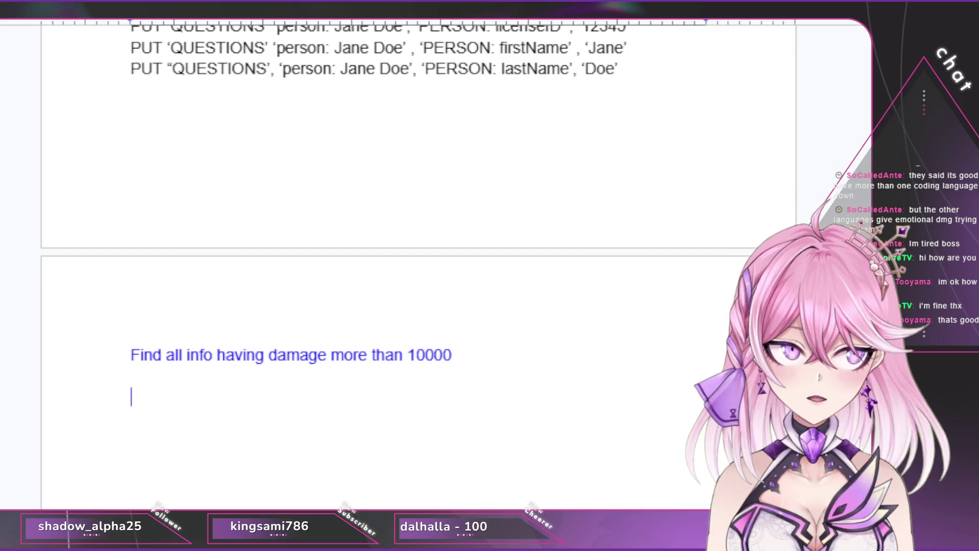
pyautogui.write('scan')
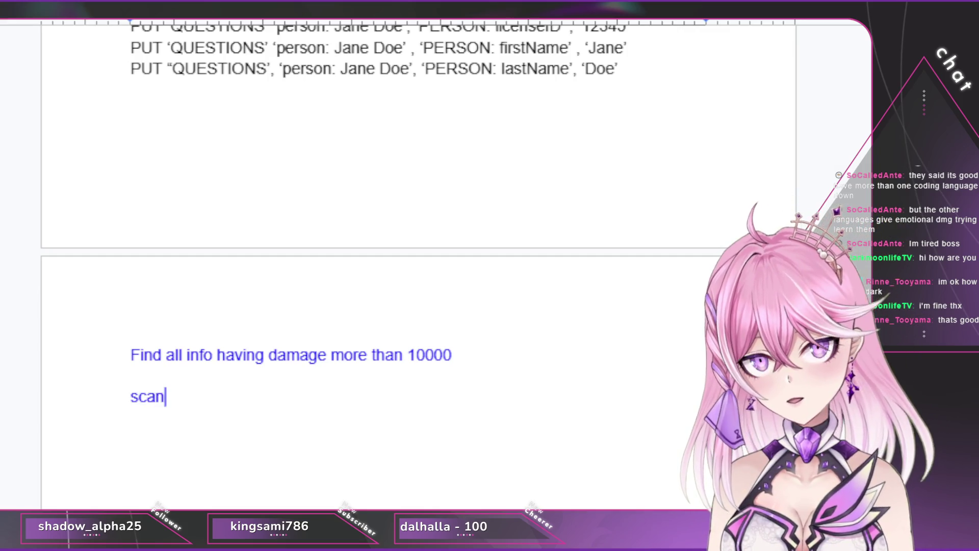
pyautogui.write(" 'QUEStion")
# Step: Write Scan 'QUESTIONS' with SingleColumnValueFilter('ACCIDENT', 'damages', >, fixing name typos
pyautogui.press('BackSpace')
pyautogui.press('BackSpace')
pyautogui.press('BackSpace')
pyautogui.press('BackSpace')
pyautogui.write('TIO')
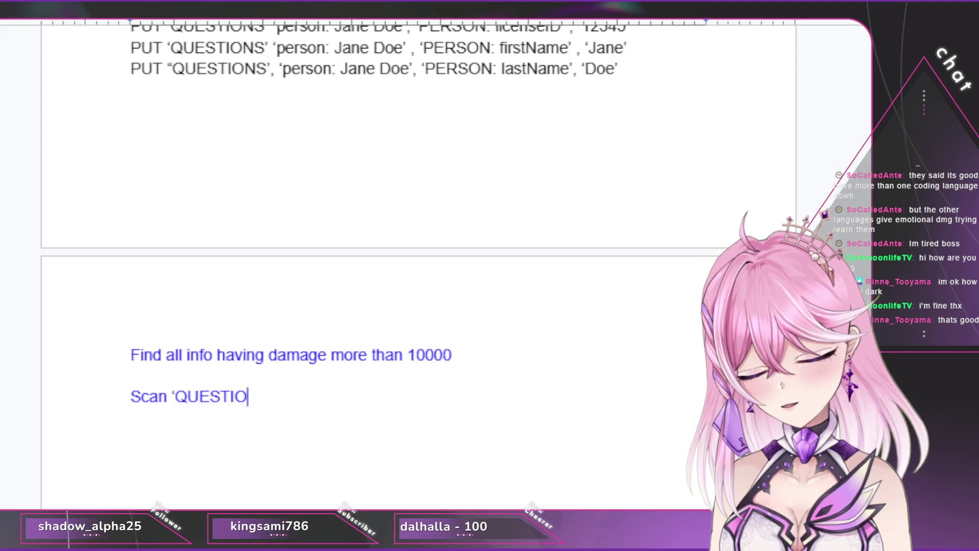
pyautogui.write('NS')
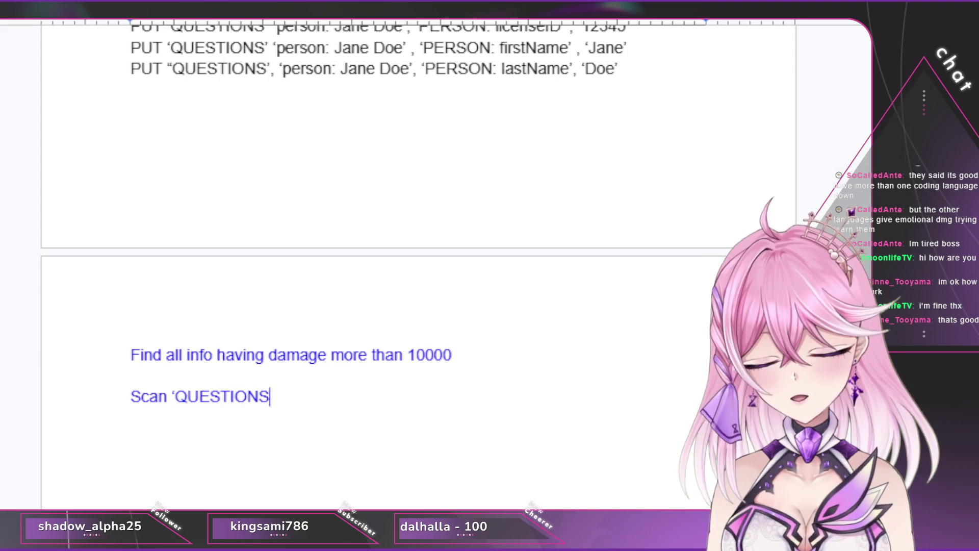
pyautogui.write("' , ")
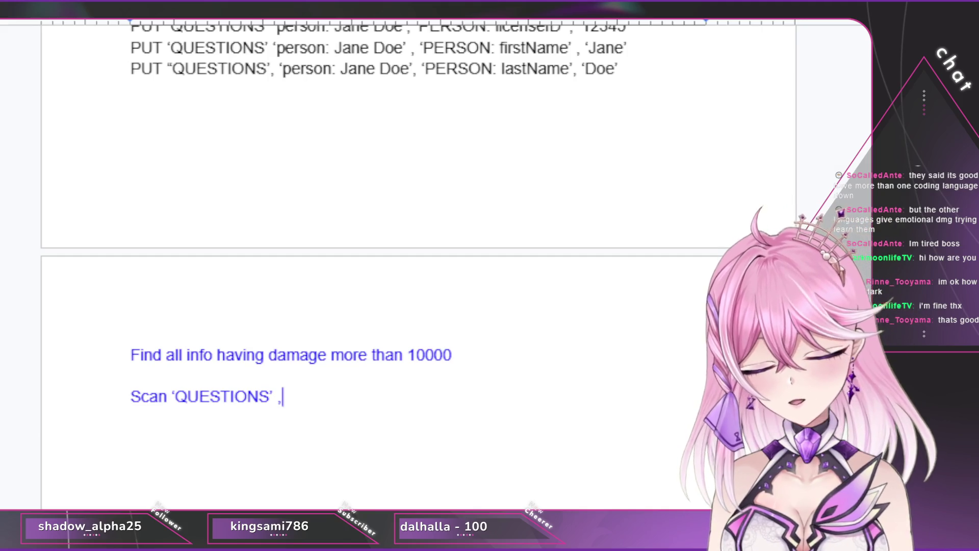
pyautogui.write('{filter')
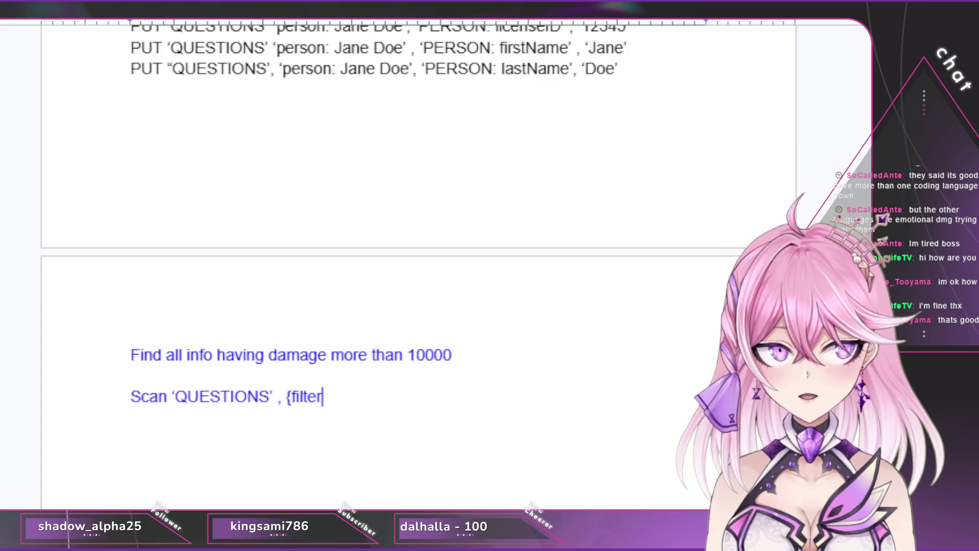
pyautogui.write(' => ')
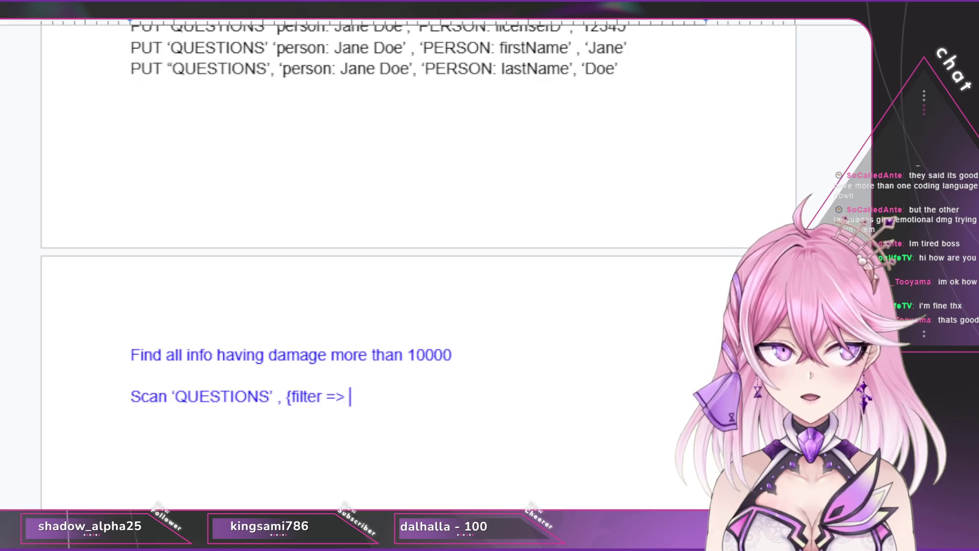
pyautogui.write("'")
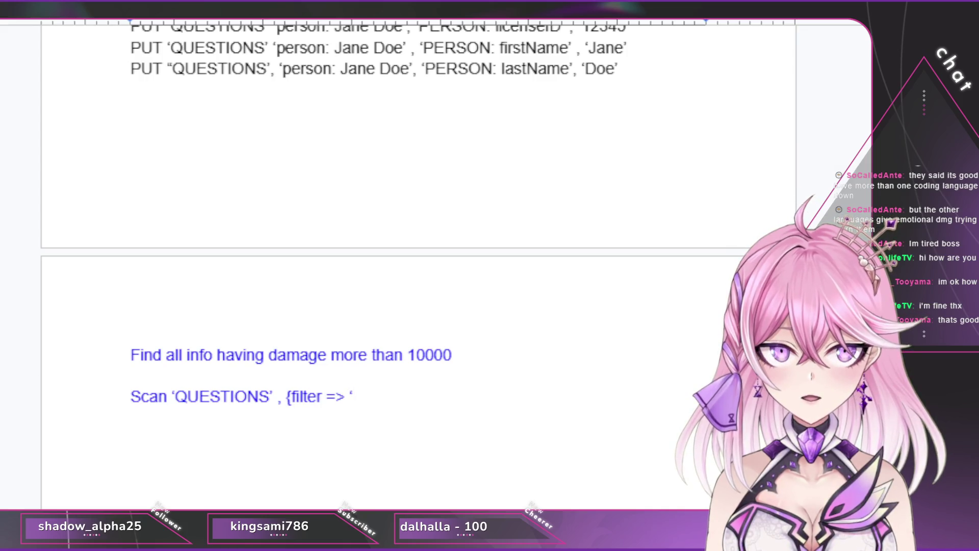
pyautogui.write('inga')
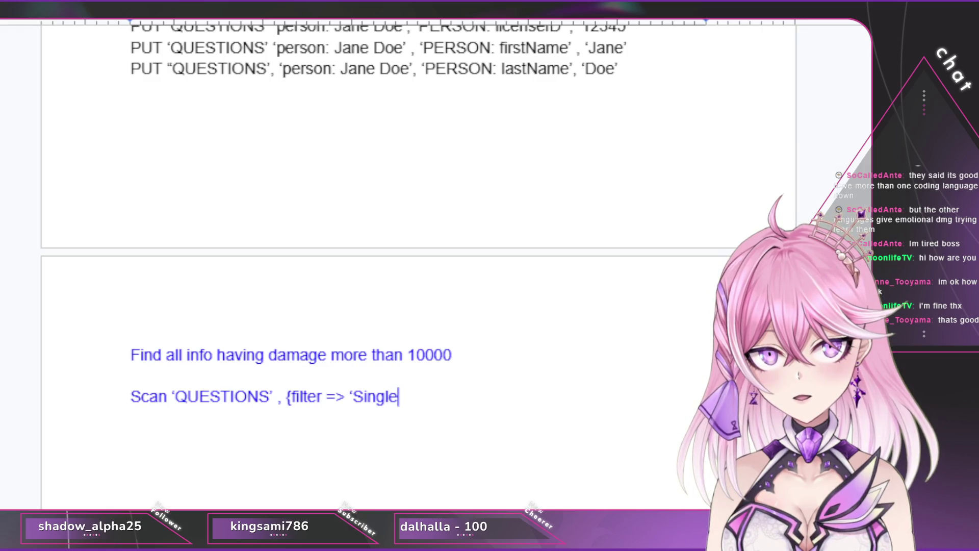
pyautogui.write('umn')
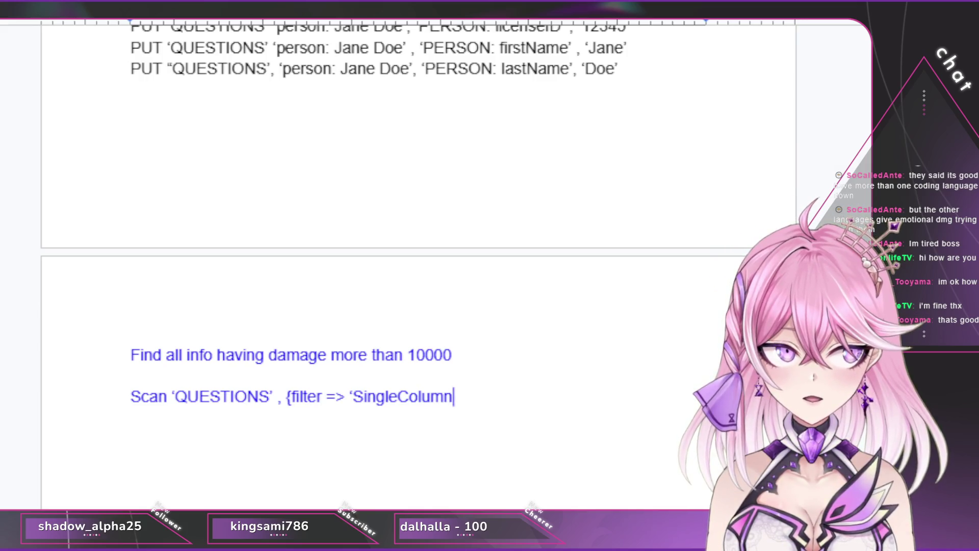
pyautogui.write('ValueFilter')
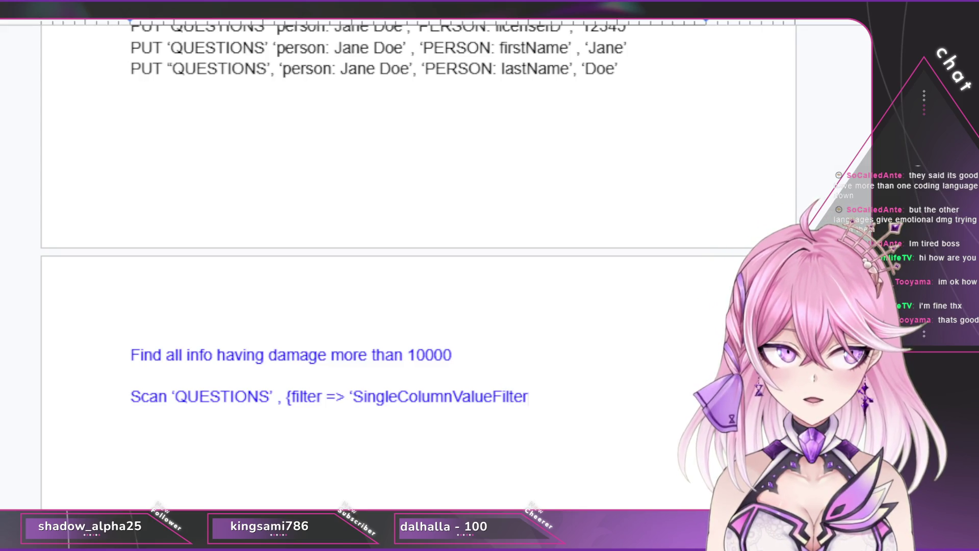
pyautogui.write('(')
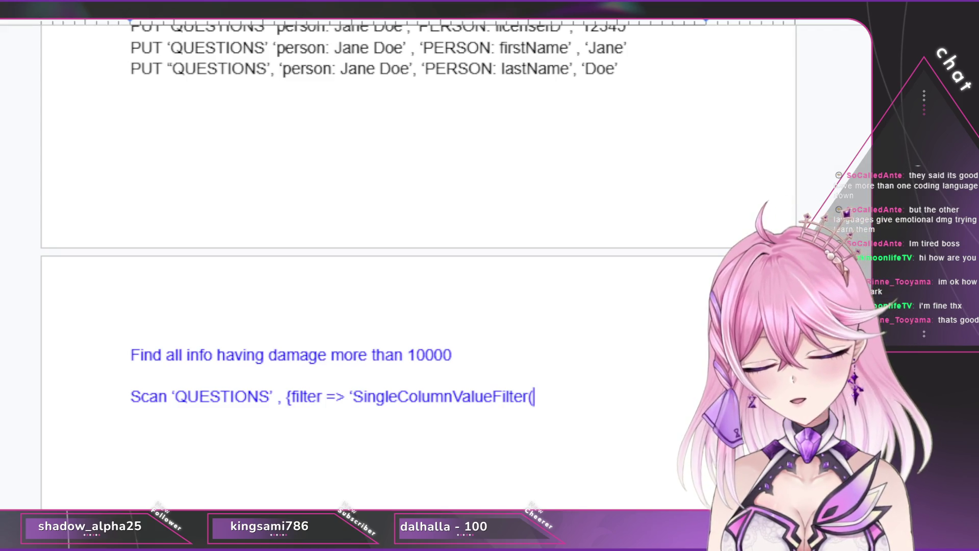
pyautogui.write("'A")
pyautogui.write('cciden')
pyautogui.press('BackSpace')
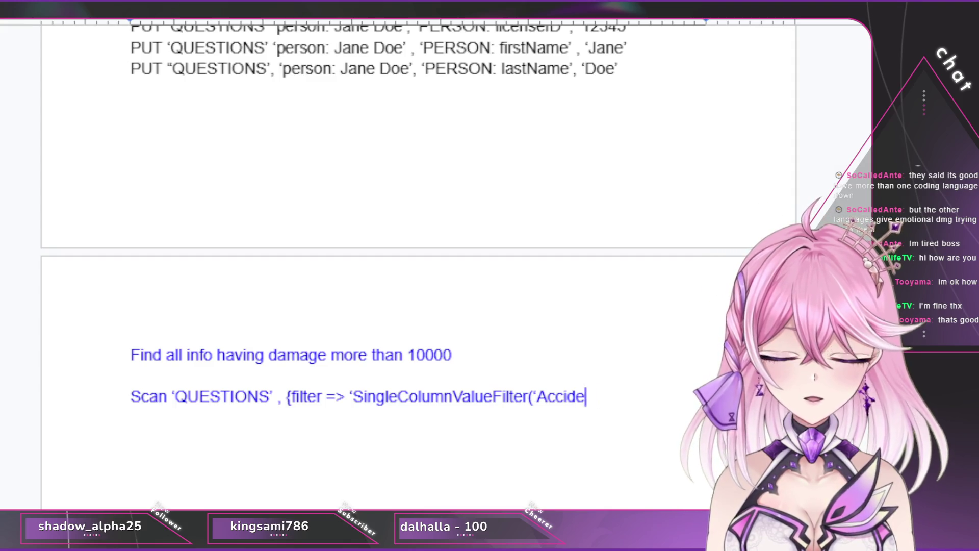
pyautogui.press('BackSpace')
pyautogui.press('BackSpace')
pyautogui.press('BackSpace')
pyautogui.press('BackSpace')
pyautogui.press('BackSpace')
pyautogui.press('BackSpace')
pyautogui.press('BackSpace')
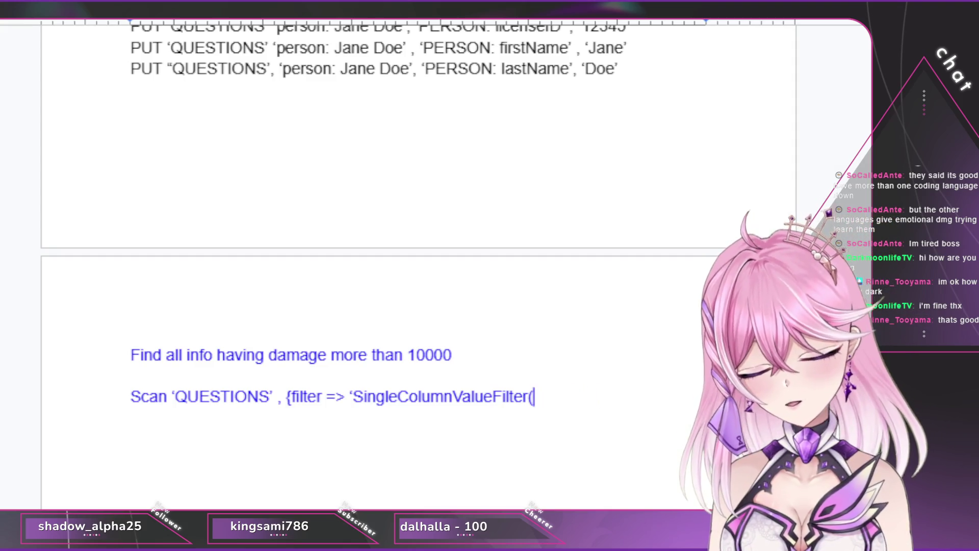
pyautogui.write("'ACCIDEN")
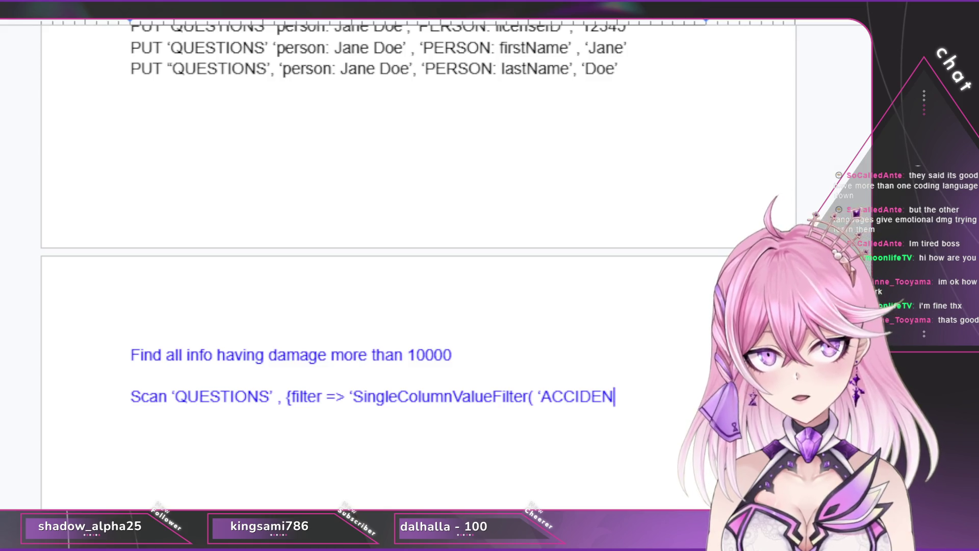
pyautogui.write("' ")
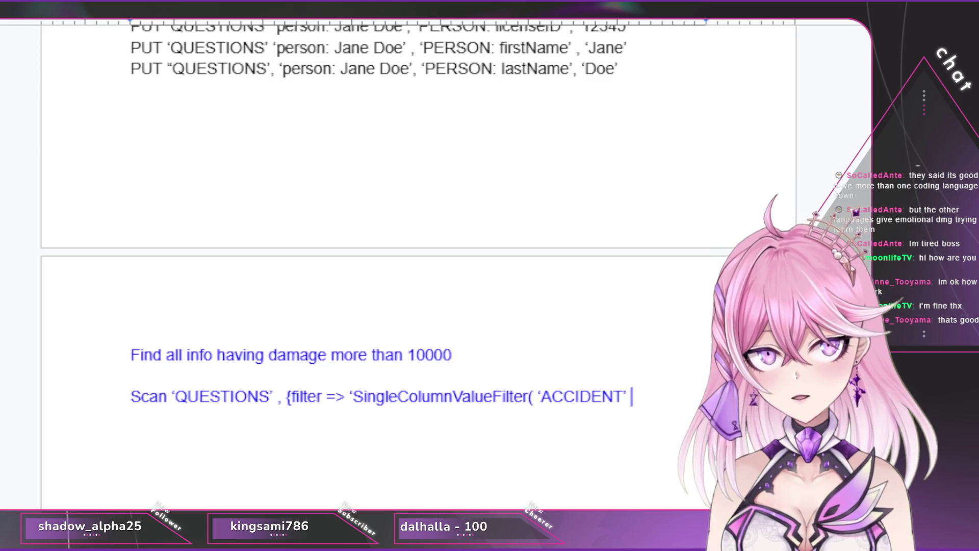
pyautogui.write(", '")
pyautogui.write('damages')
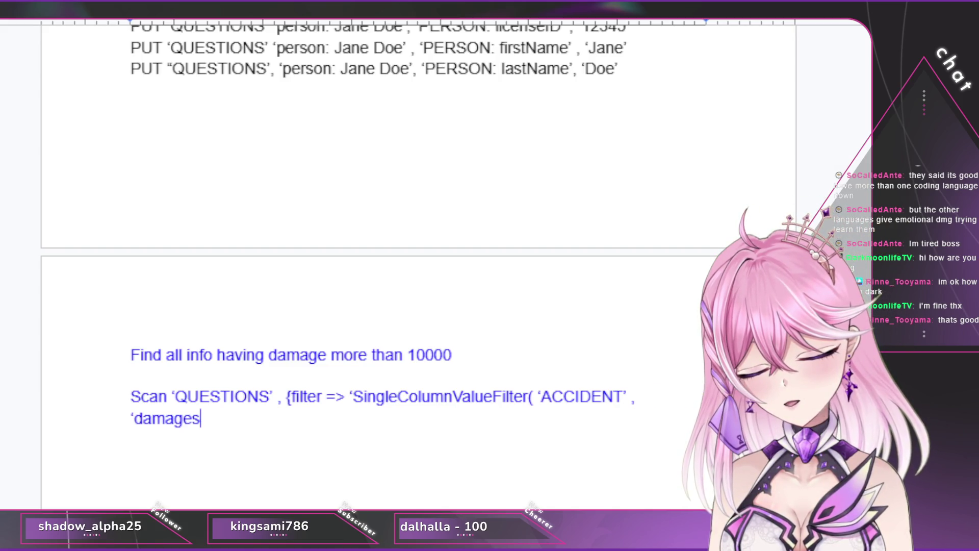
pyautogui.write("' ")
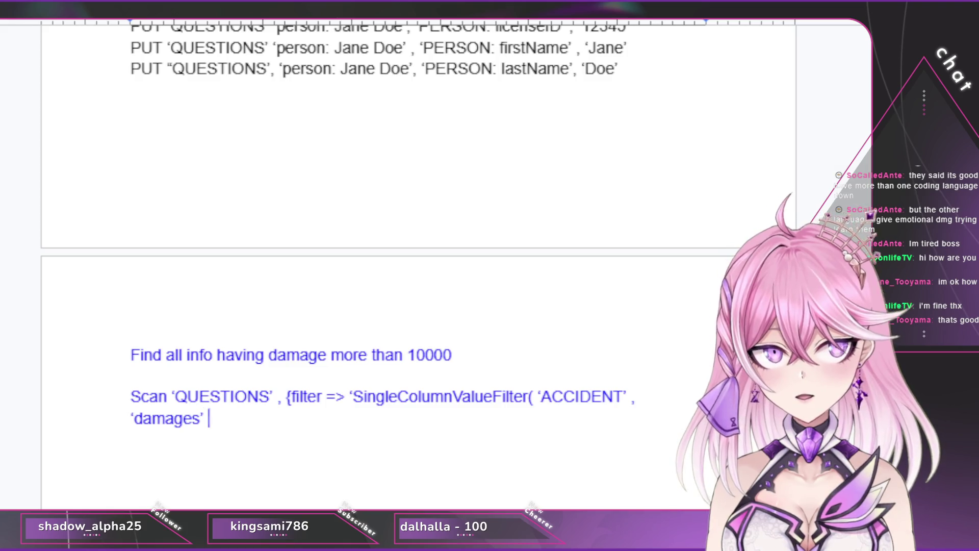
pyautogui.write('> , ')
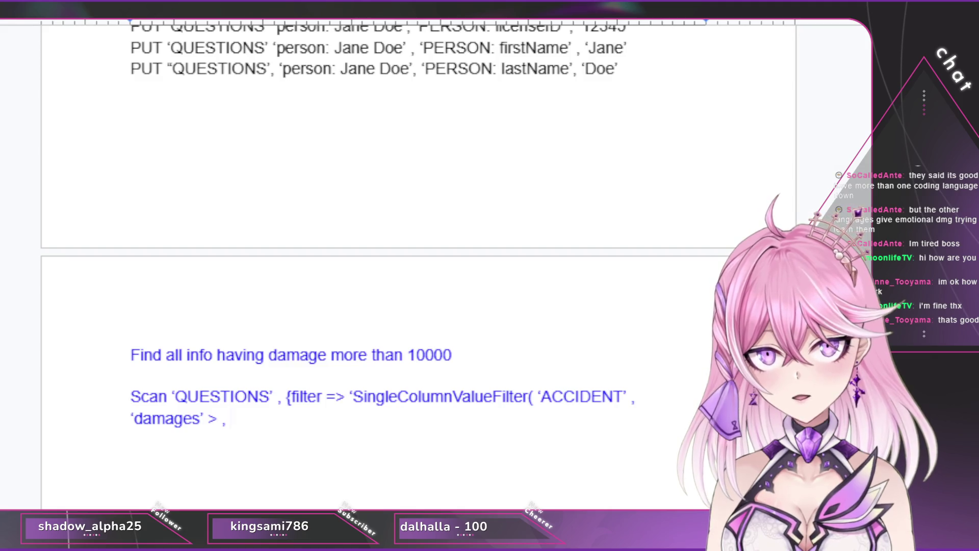
pyautogui.press('BackSpace')
pyautogui.press('BackSpace')
pyautogui.press('BackSpace')
pyautogui.press('BackSpace')
pyautogui.write(', ')
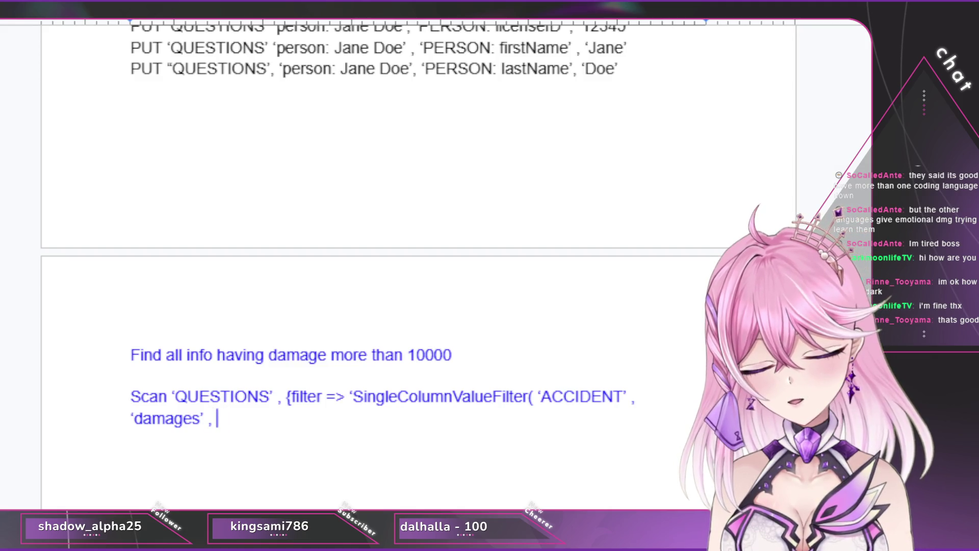
pyautogui.write('> ,')
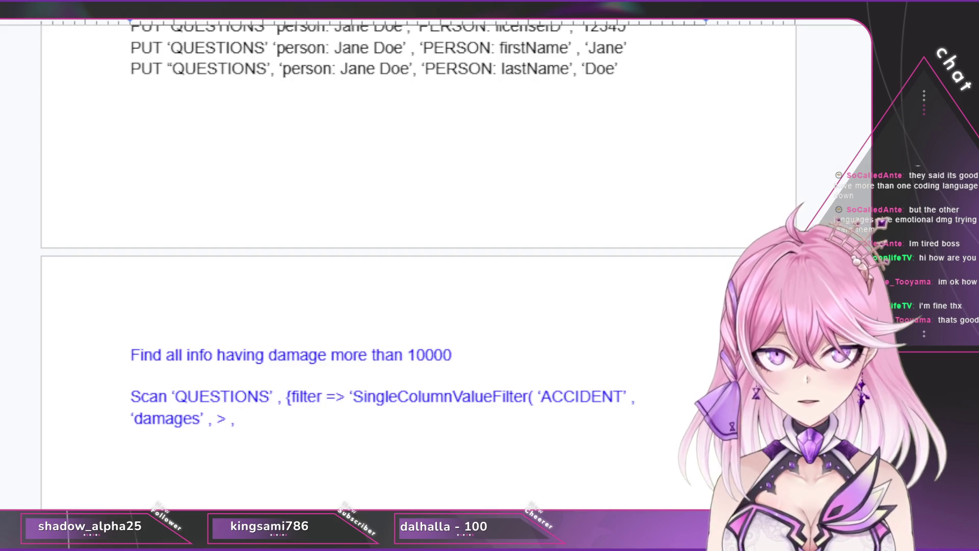
# Step: Replace the old filter part so the Scan reads { COLUMNS => ['ACCIDENTS'] , FILTER => (
pyautogui.moveTo(292, 396)
pyautogui.mouseDown()
pyautogui.moveTo(484, 396)
pyautogui.moveTo(246, 419)
pyautogui.mouseUp()
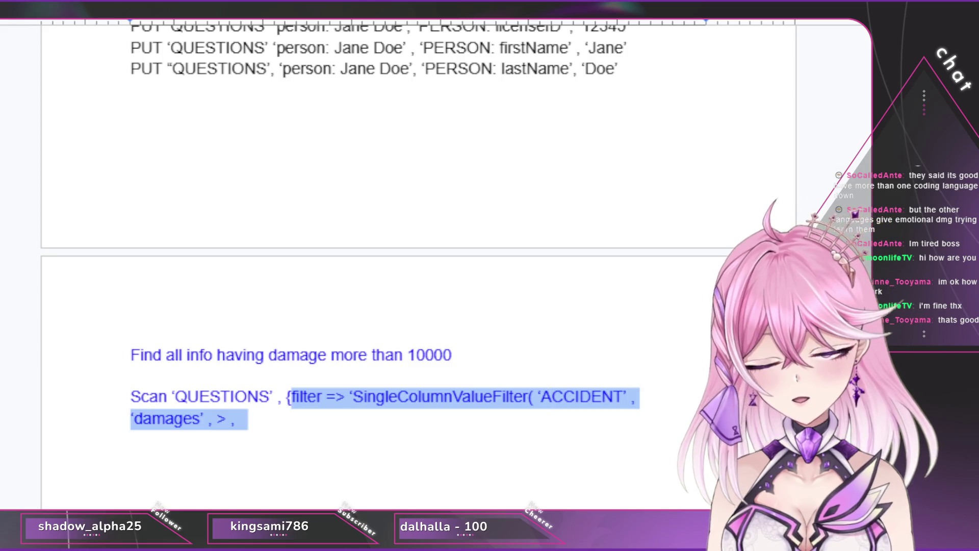
pyautogui.press('BackSpace')
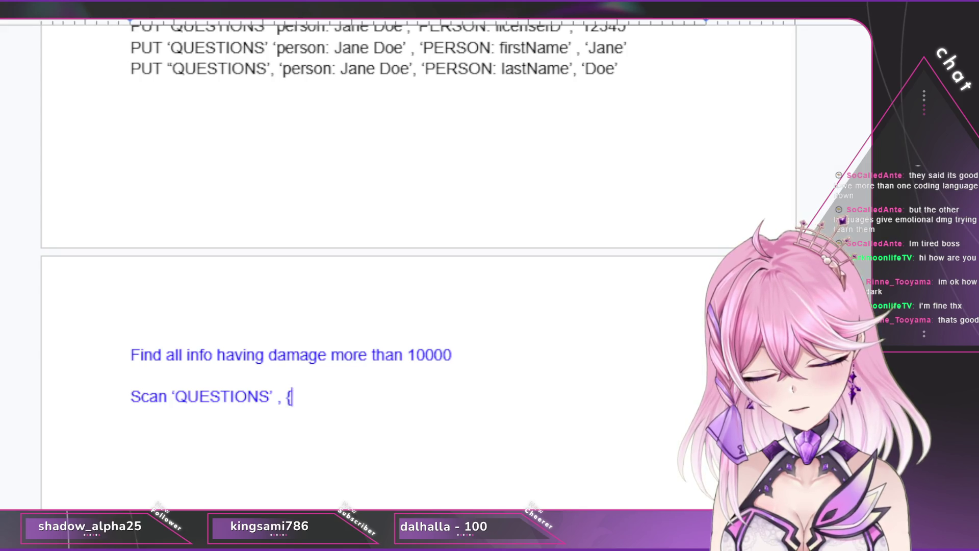
pyautogui.write(' CO')
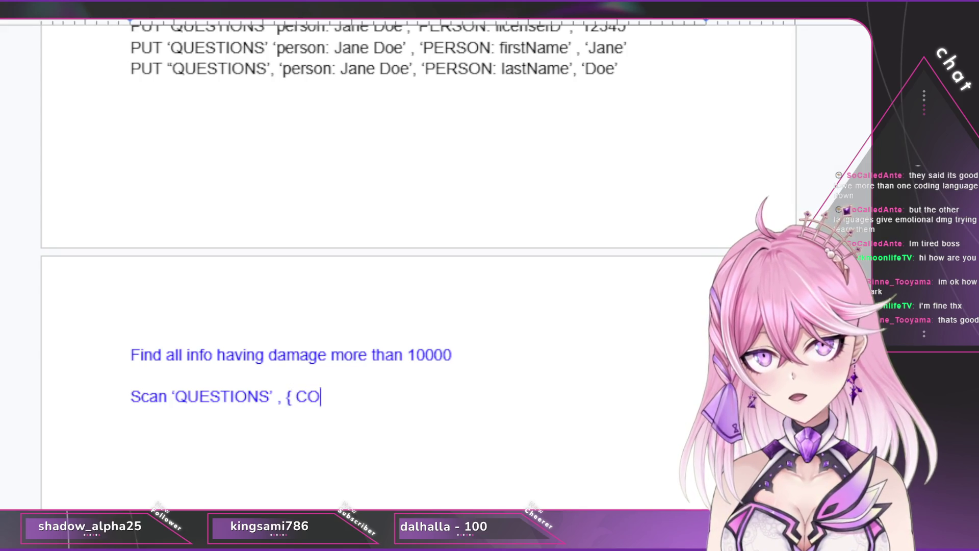
pyautogui.write('LUMNS ')
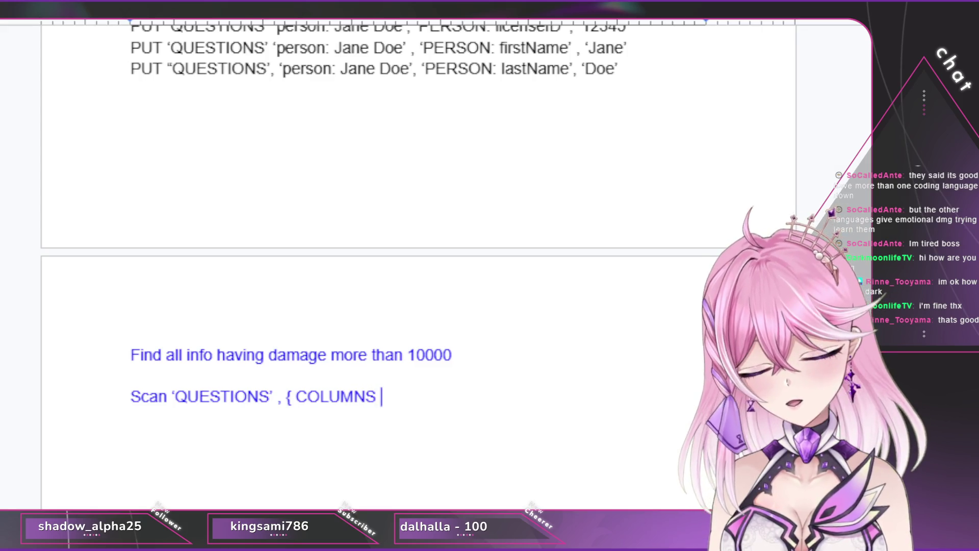
pyautogui.write('=> [‘')
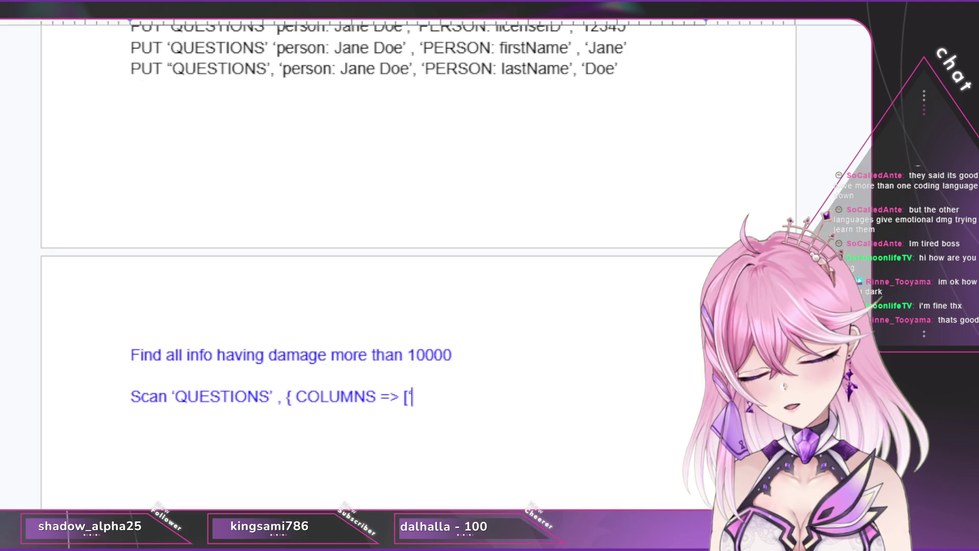
pyautogui.write('ACCIDENTS')
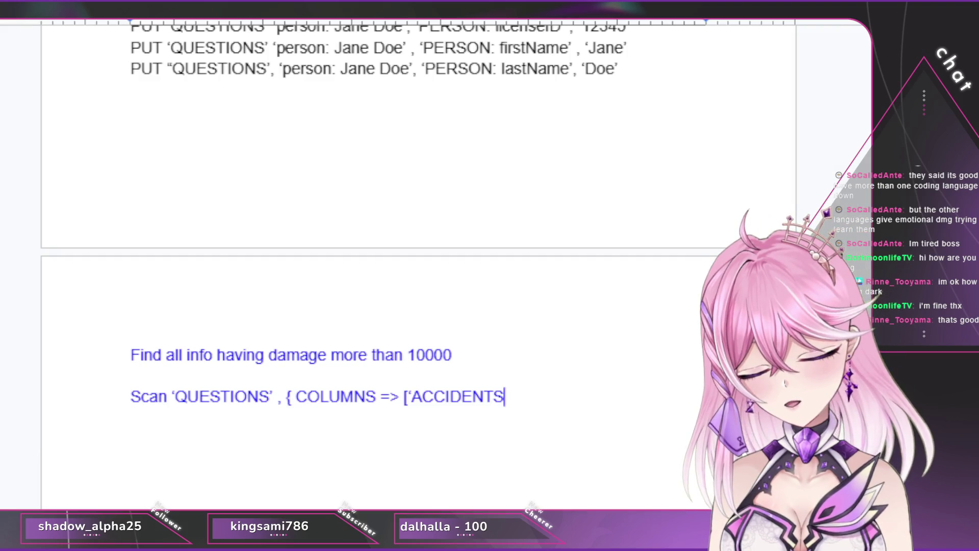
pyautogui.write('”] ')
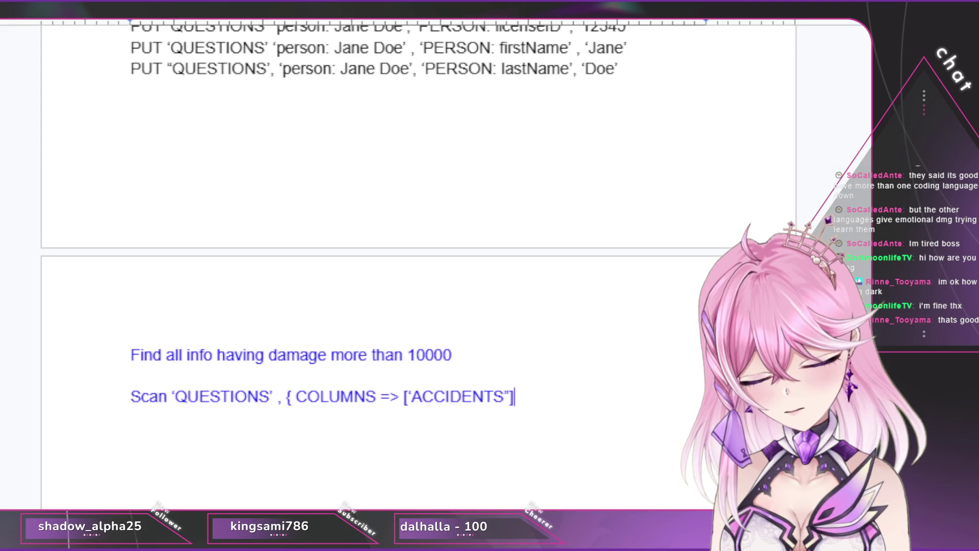
pyautogui.write(',')
pyautogui.write(' FILtEr')
pyautogui.press('BackSpace')
pyautogui.press('BackSpace')
pyautogui.press('BackSpace')
pyautogui.press('BackSpace')
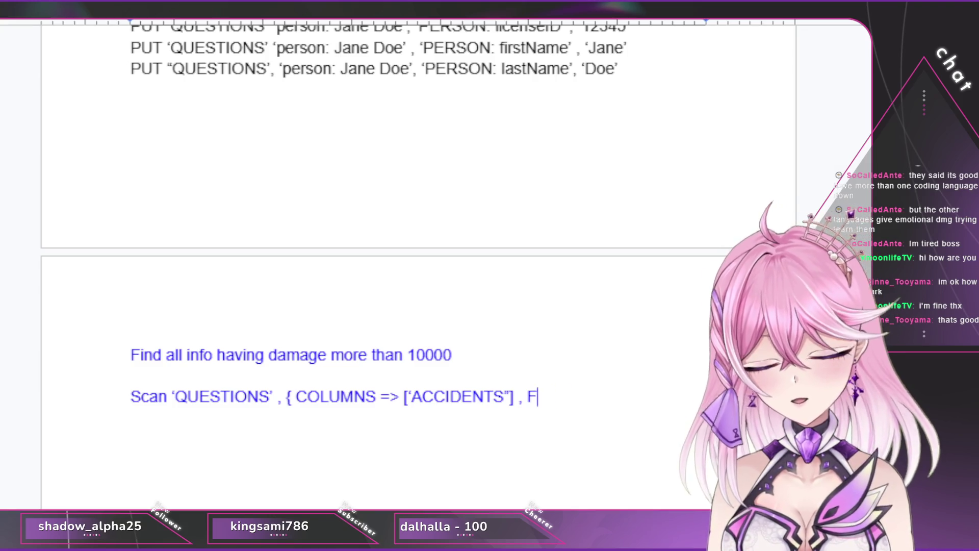
pyautogui.write('LTER')
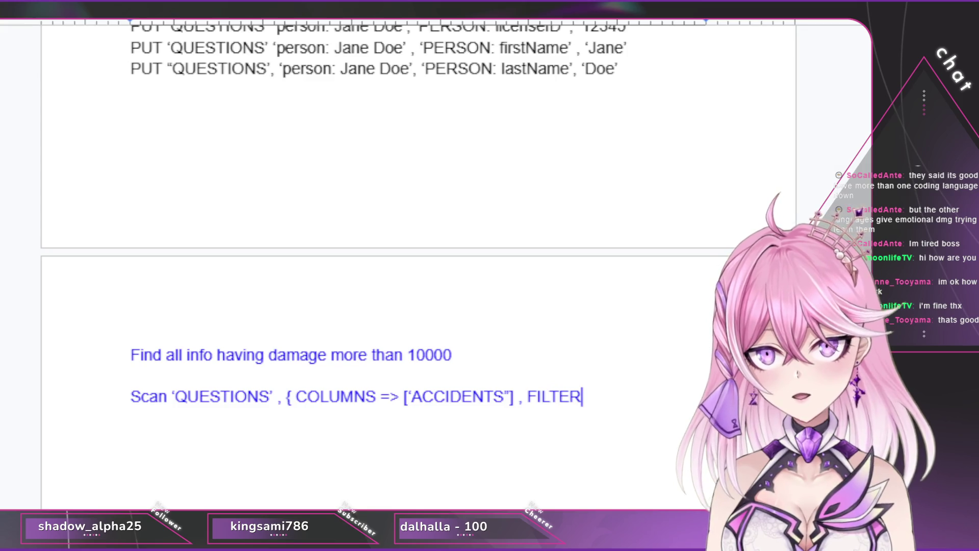
pyautogui.write(' =')
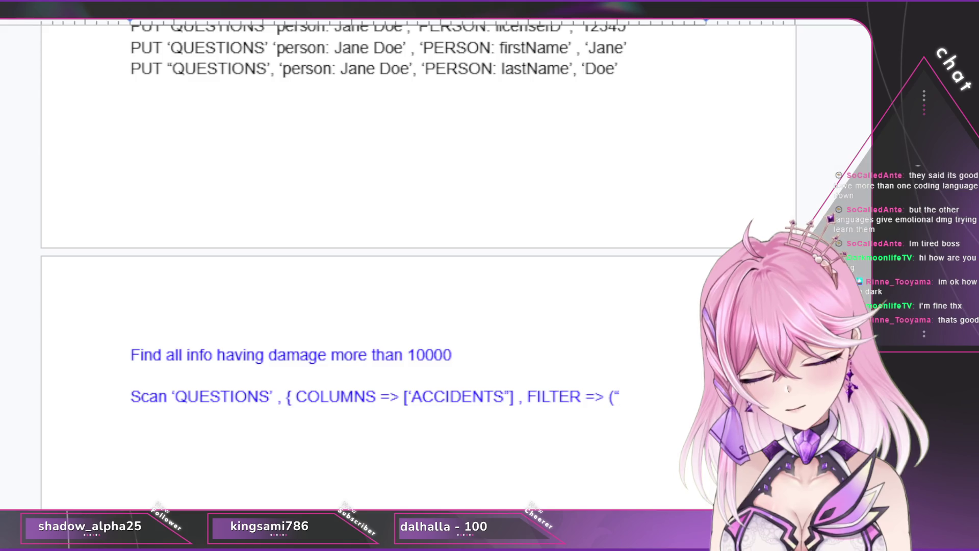
# Step: Continue the filter as FILTER => ( 'SingleColumnValueFilter ( with spelling corrected
pyautogui.press('BackSpace')
pyautogui.write('‘S')
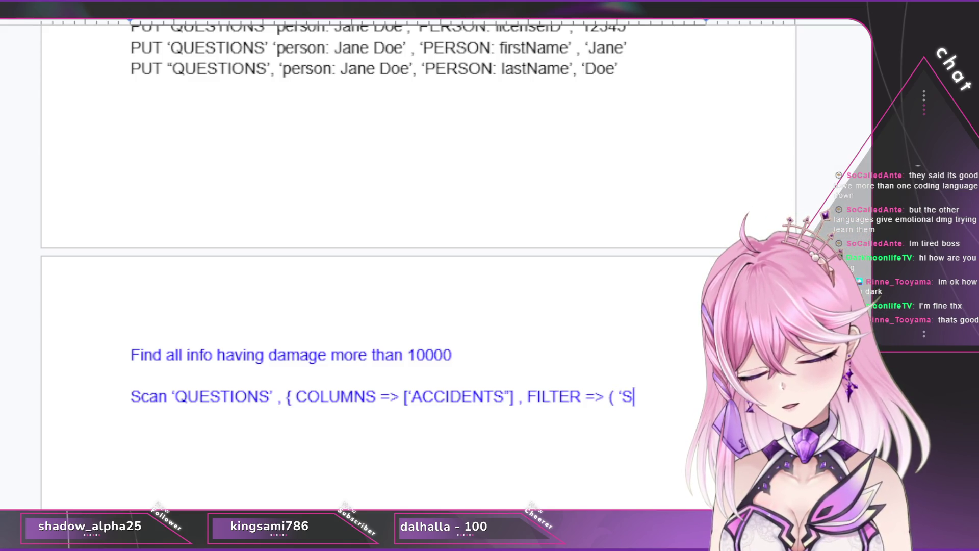
pyautogui.write('ingleColumnV')
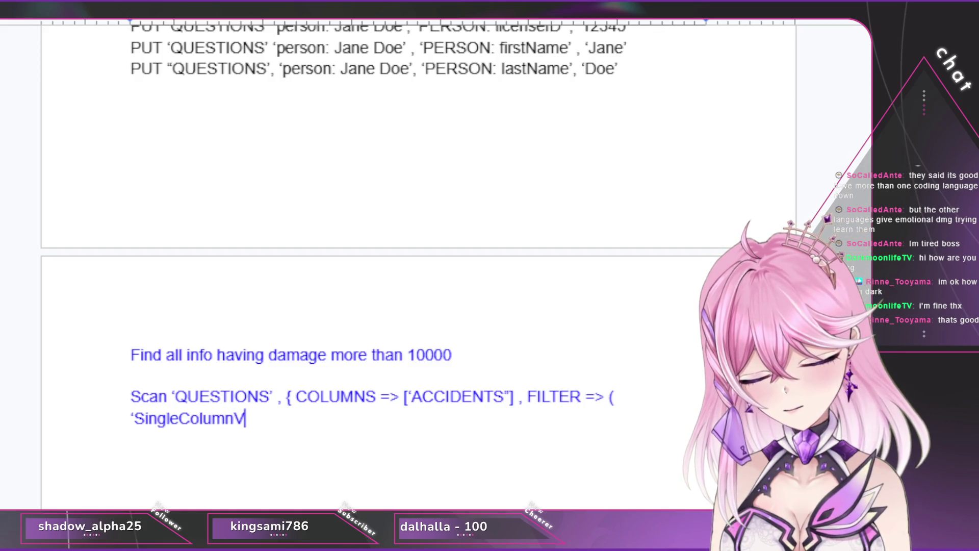
pyautogui.write('ilte')
pyautogui.press('BackSpace')
pyautogui.press('BackSpace')
pyautogui.press('BackSpace')
pyautogui.write('lter')
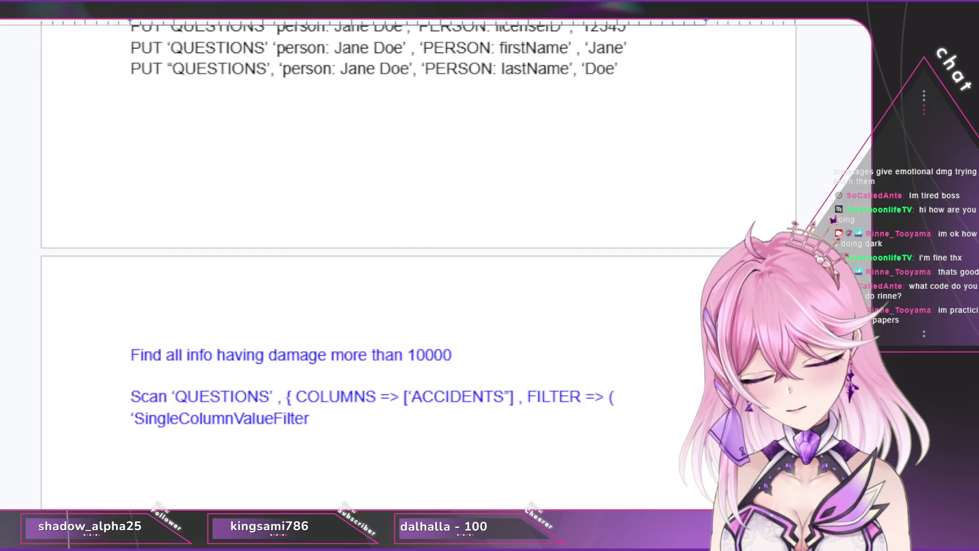
pyautogui.hotkey('shift', 'End')
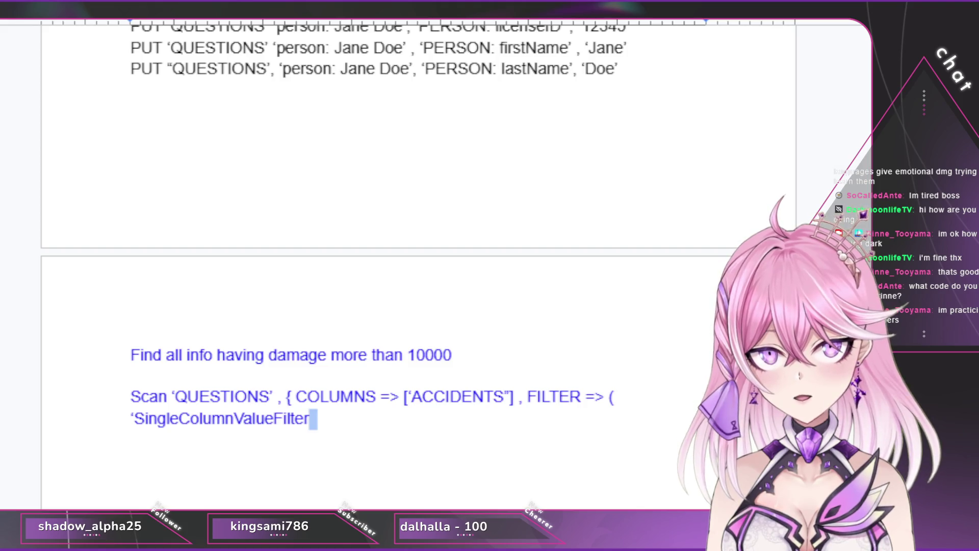
pyautogui.press('BackSpace')
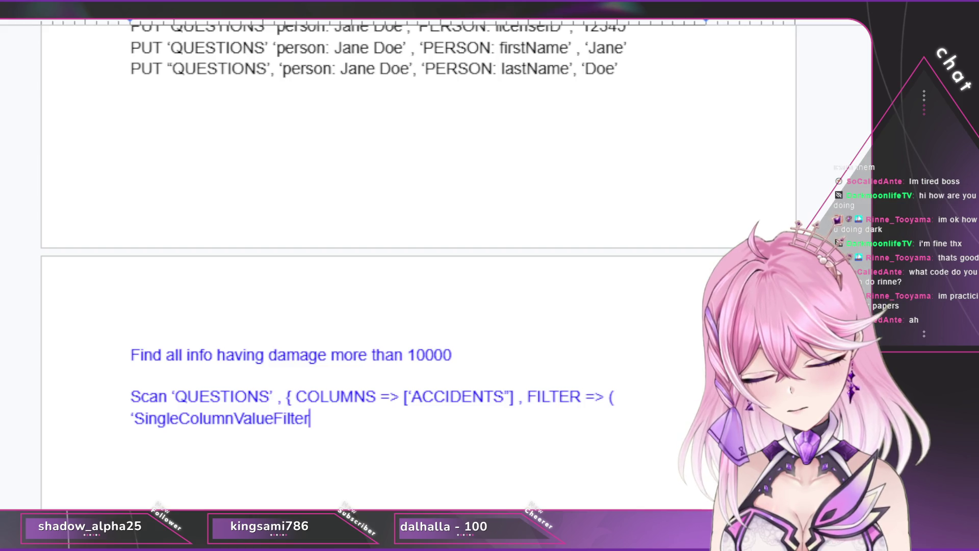
pyautogui.write('(')
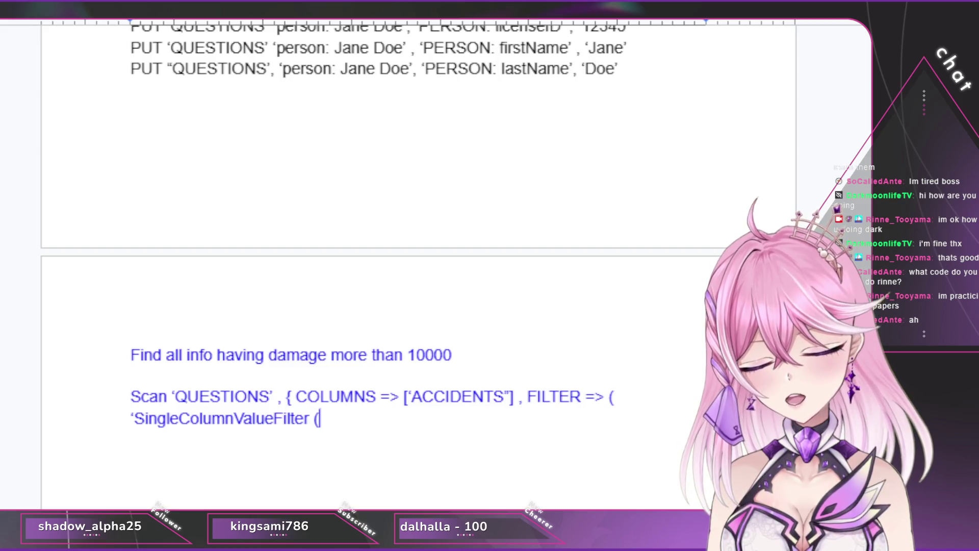
pyautogui.write("'")
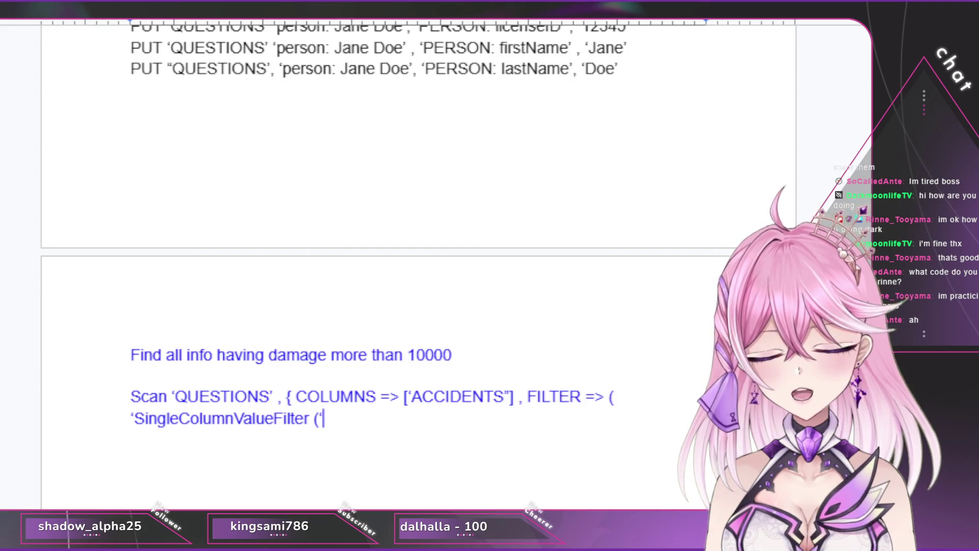
pyautogui.write('CIDEN')
# Step: Complete the filter as ('ACCIDENT' , 'damage' > , 'binary:10000') and close the Scan command
pyautogui.press('BackSpace')
pyautogui.press('BackSpace')
pyautogui.write('T’ , ')
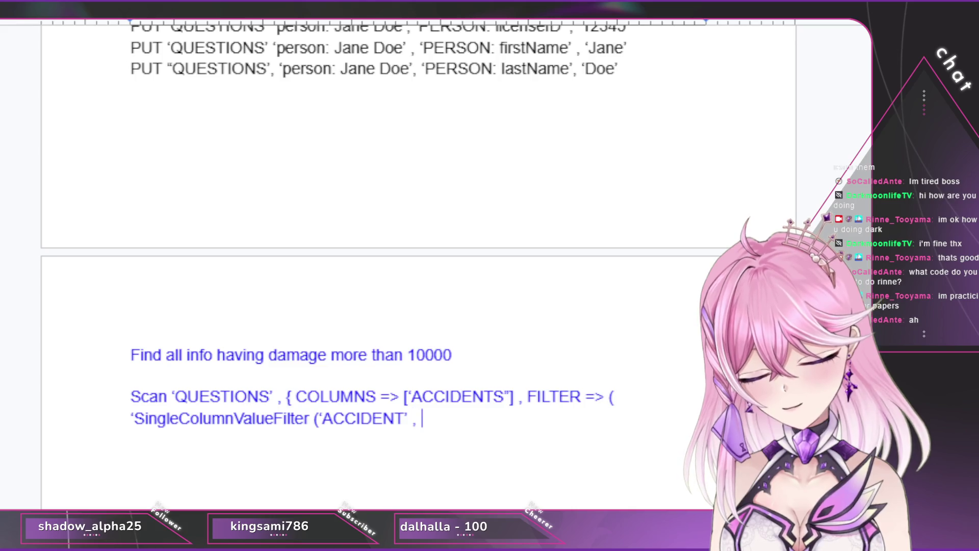
pyautogui.write('‘damage’')
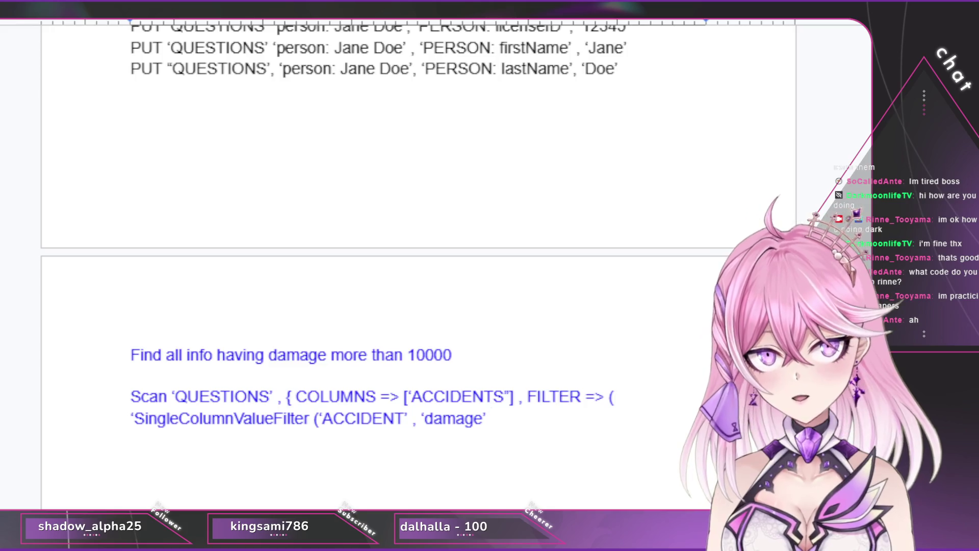
pyautogui.write(' > , ')
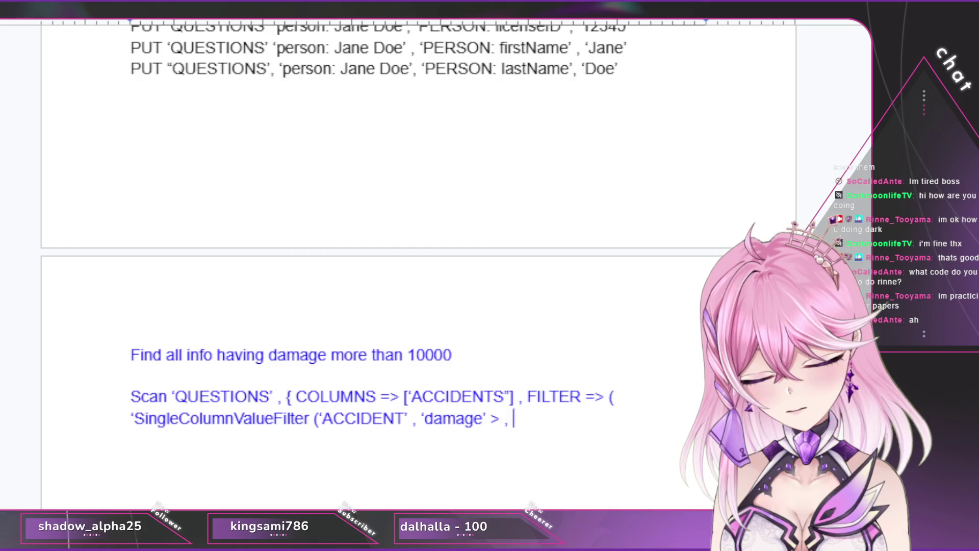
pyautogui.write('‘binar')
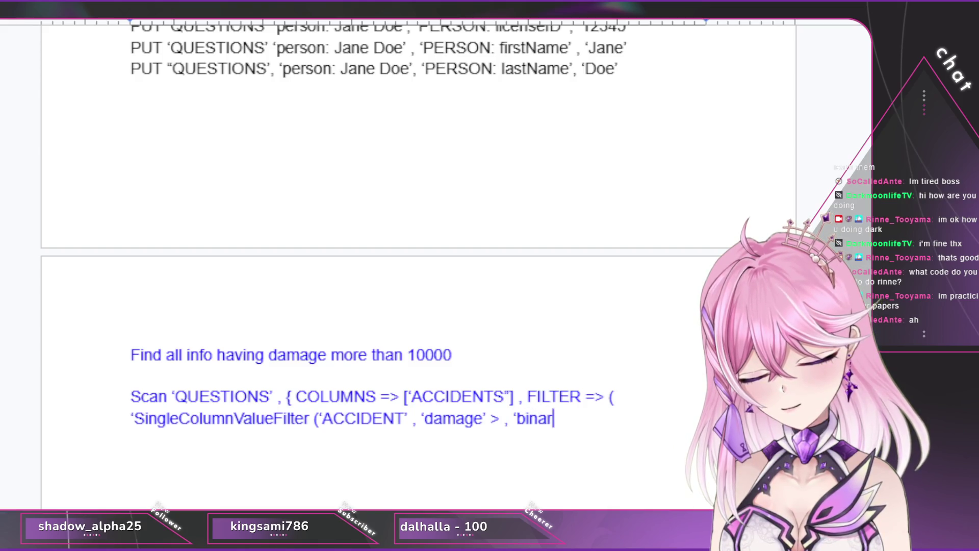
pyautogui.write('y:10000')
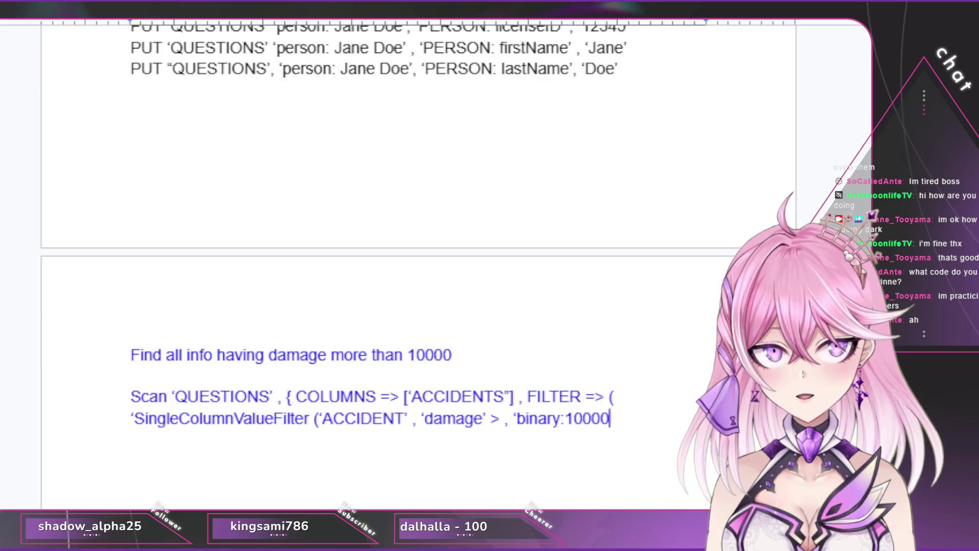
pyautogui.write("'")
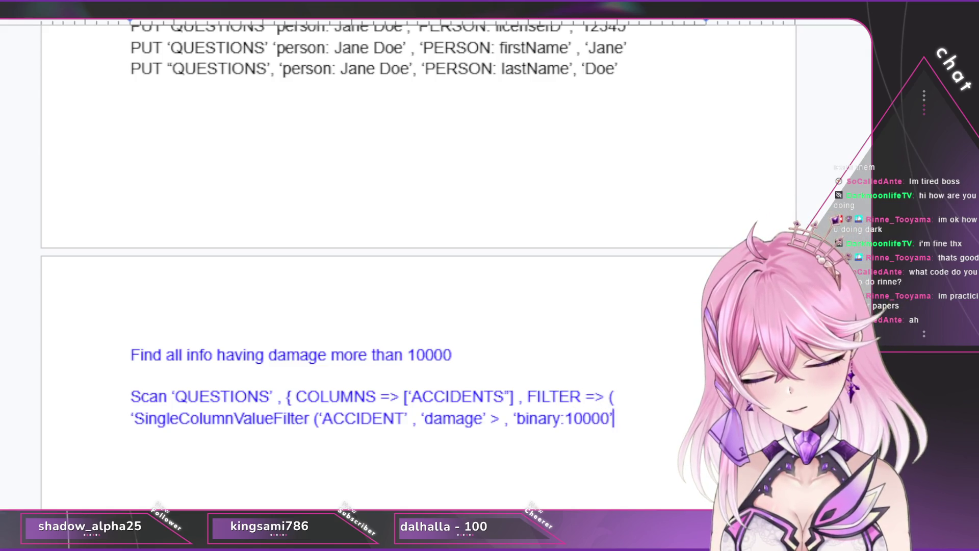
pyautogui.write(')}')
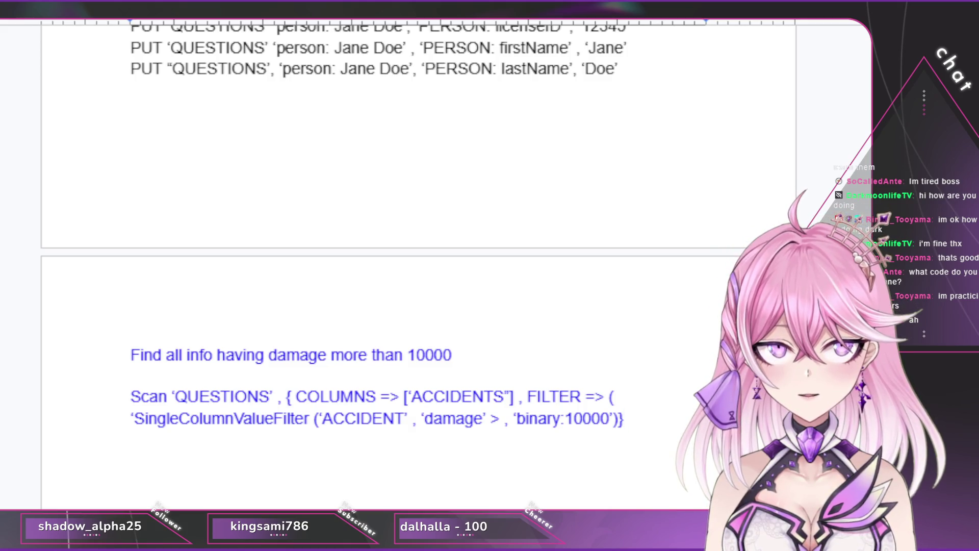
# Step: Highlight both lines of the finished Scan command and switch away from the document
pyautogui.moveTo(626, 418); pyautogui.dragTo(130, 397)
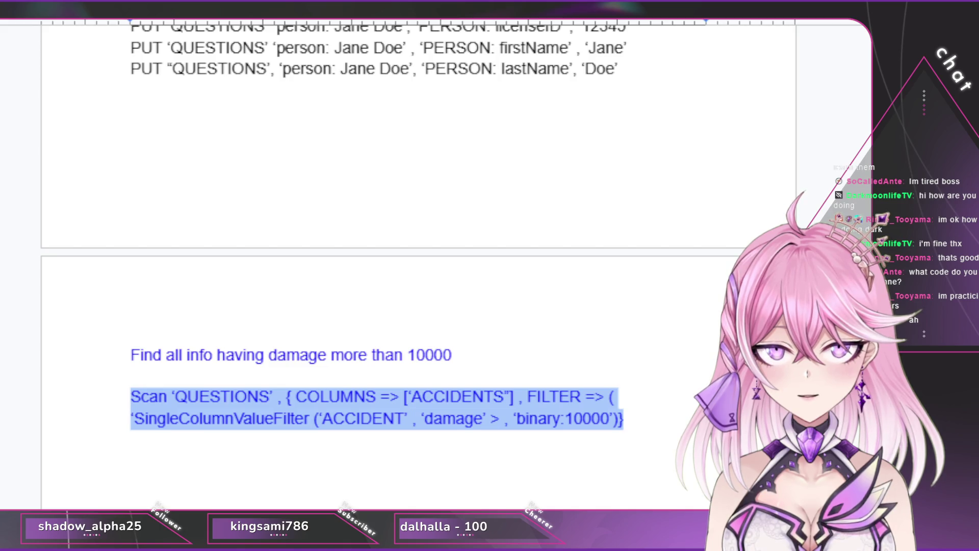
pyautogui.hotkey('alt', 'Tab')
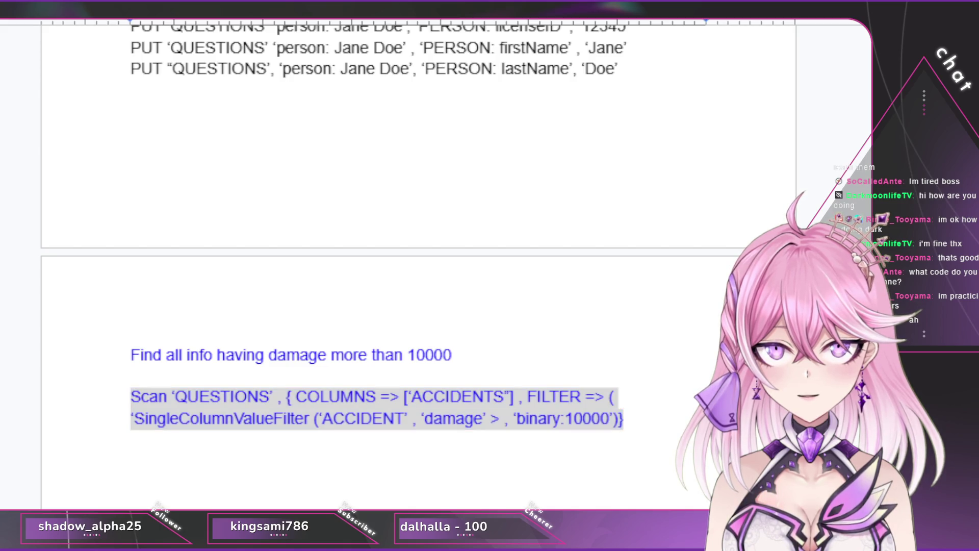
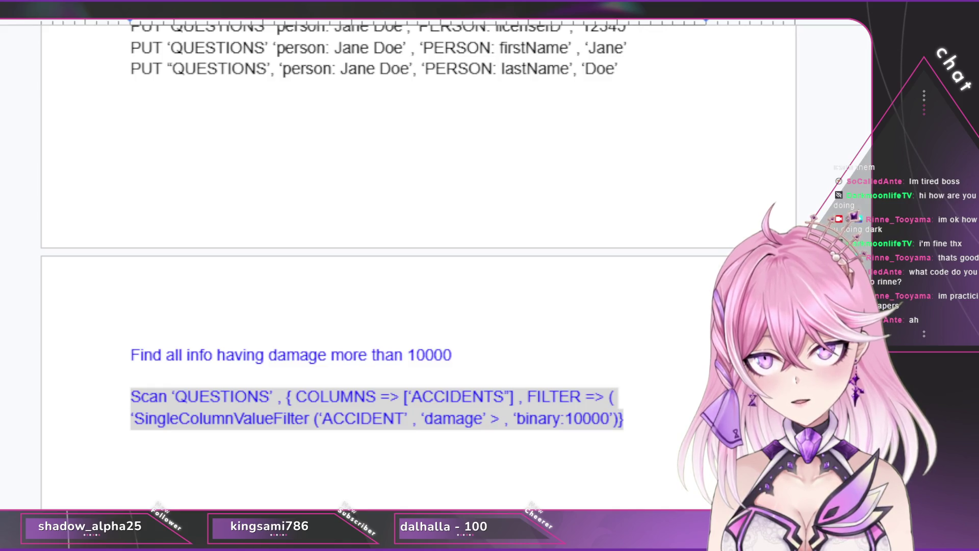
# Step: Recolour the two Scan query lines black from the Text colour palette, then deselect below them
pyautogui.press('Right')
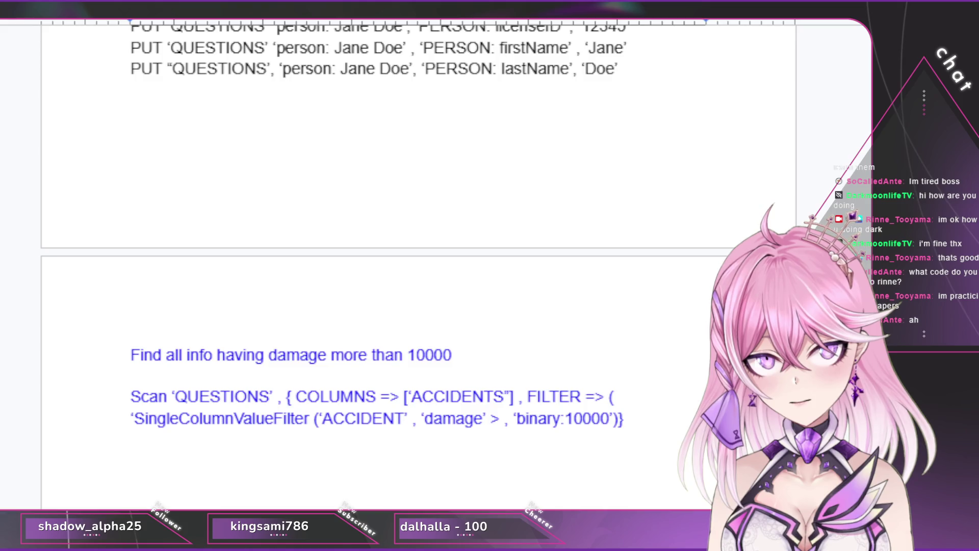
pyautogui.hotkey('shift', 'Up')
pyautogui.hotkey('shift', 'Home')
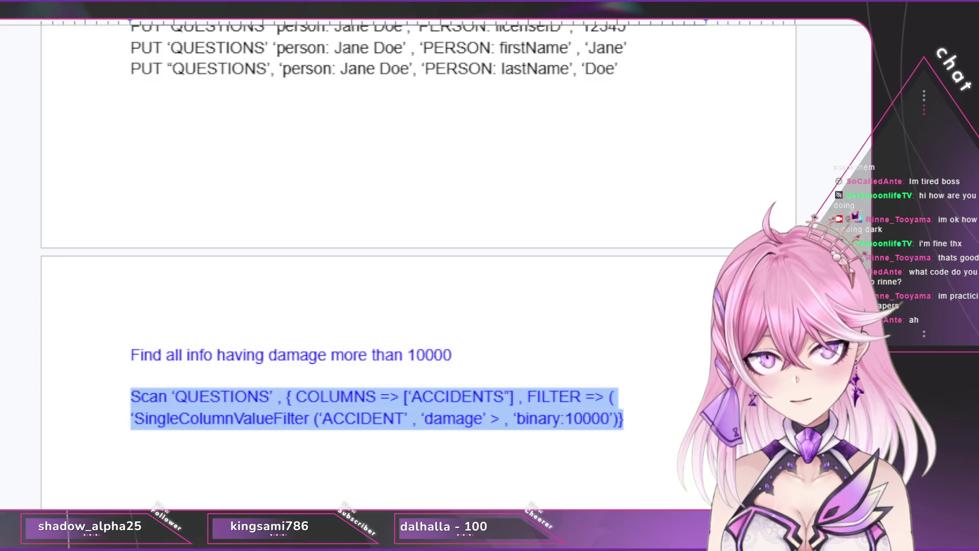
pyautogui.click(443, 10)
pyautogui.press('Escape')
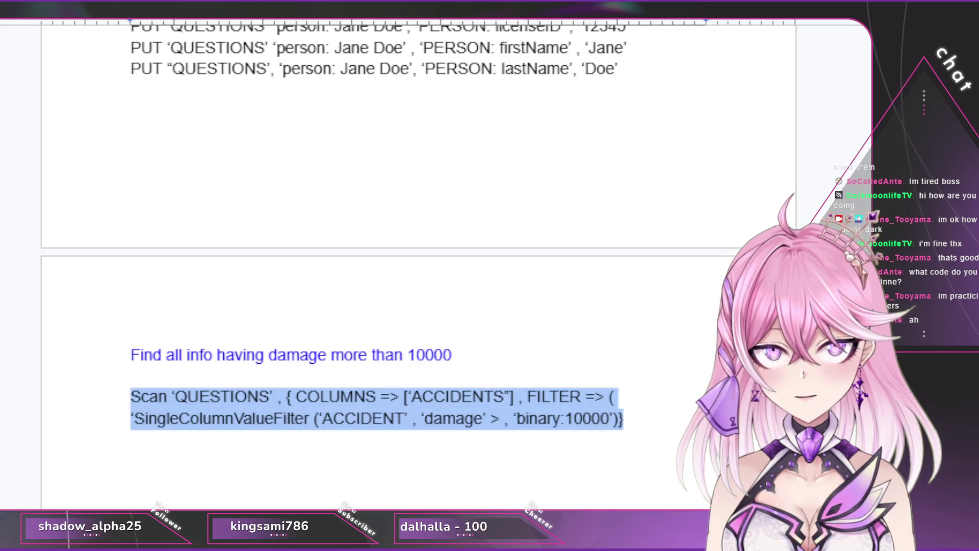
pyautogui.press('Down')
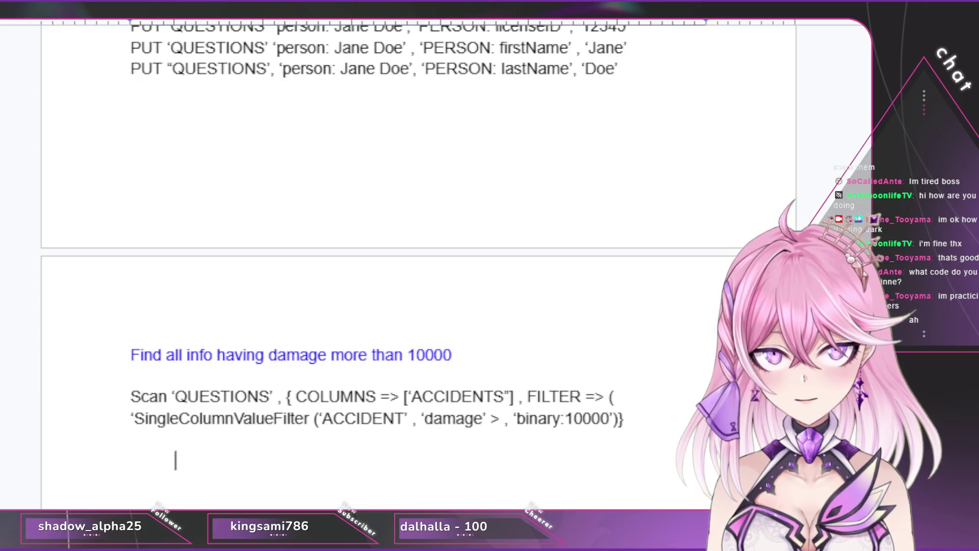
pyautogui.press('Up')
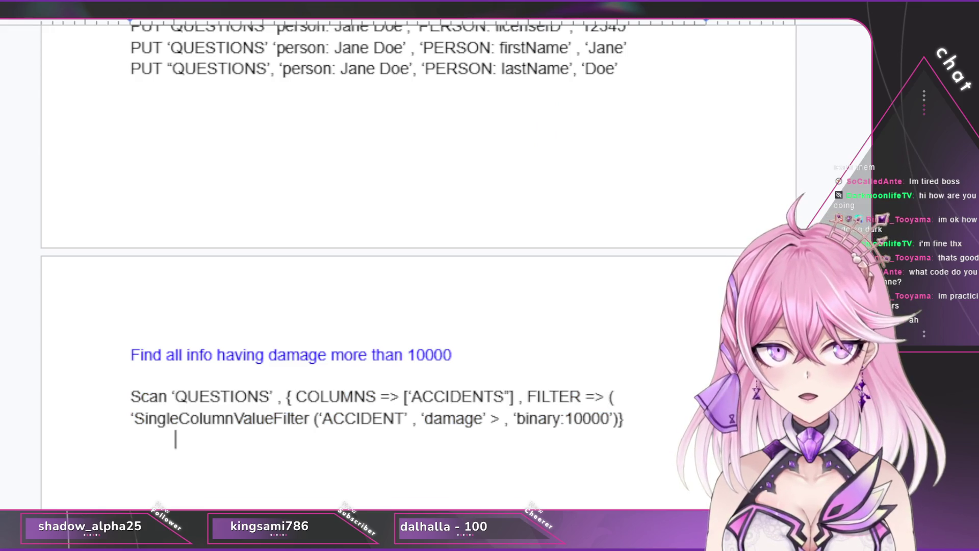
pyautogui.press('Left')
pyautogui.press('Down')
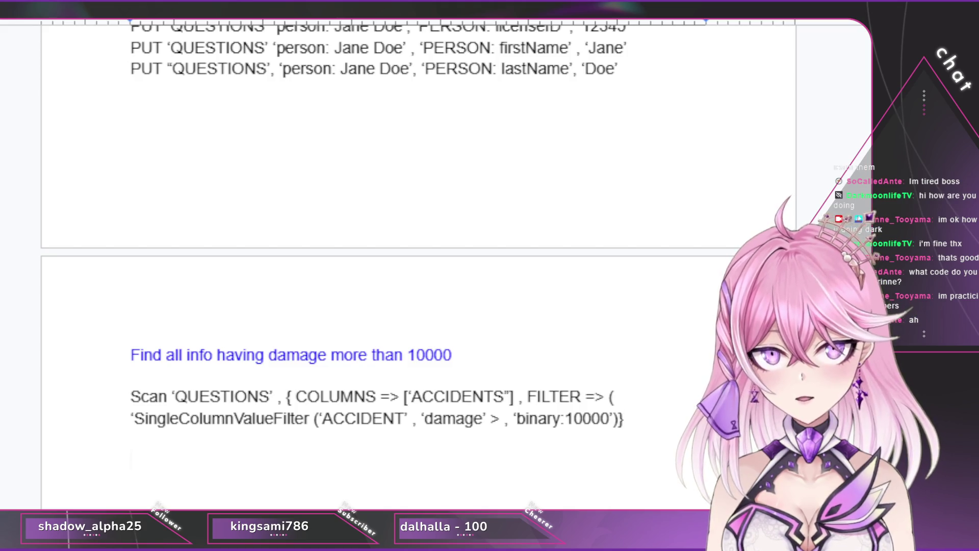